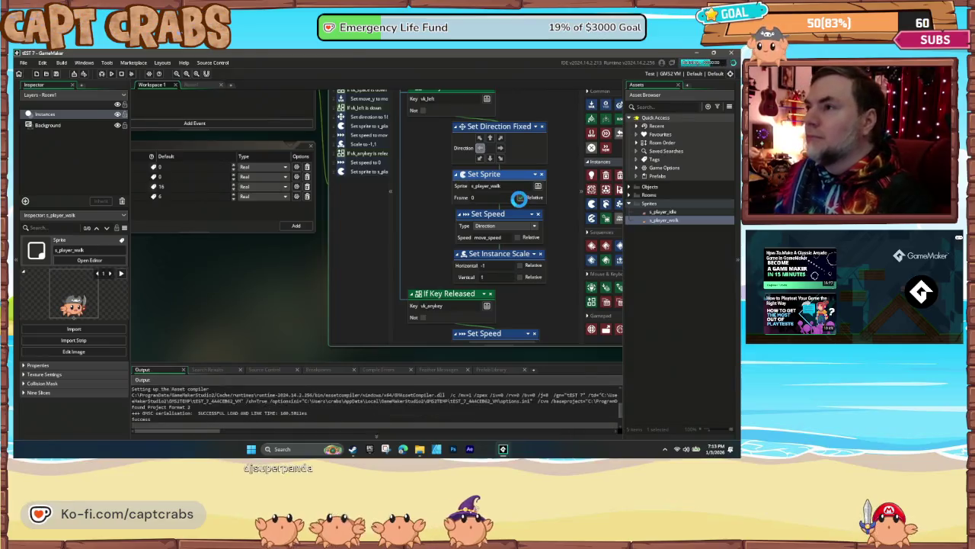
# - Move Set Direction Fixed below Set Sprite in the If Key Down vk_left chain
pyautogui.press('Right')
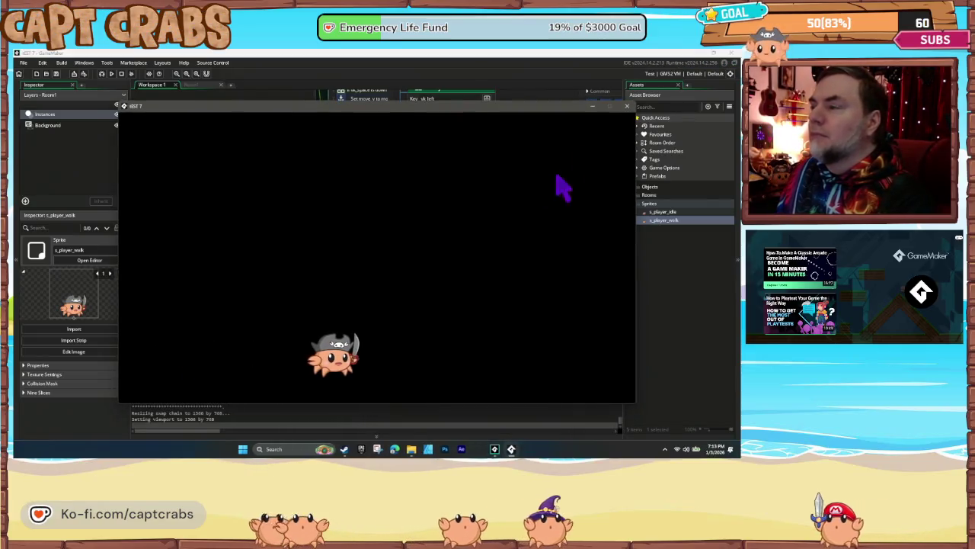
pyautogui.click(626, 106)
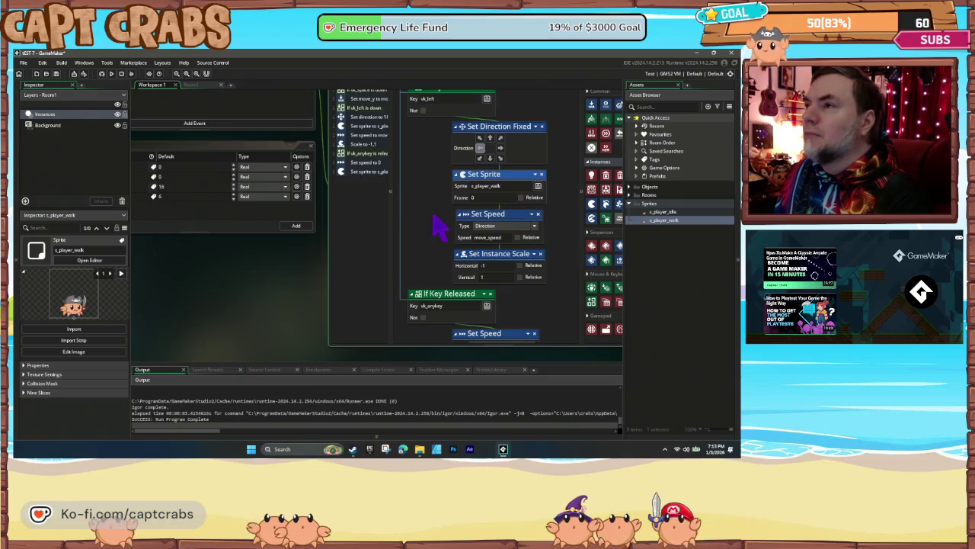
pyautogui.moveTo(436, 227); pyautogui.dragTo(431, 248)
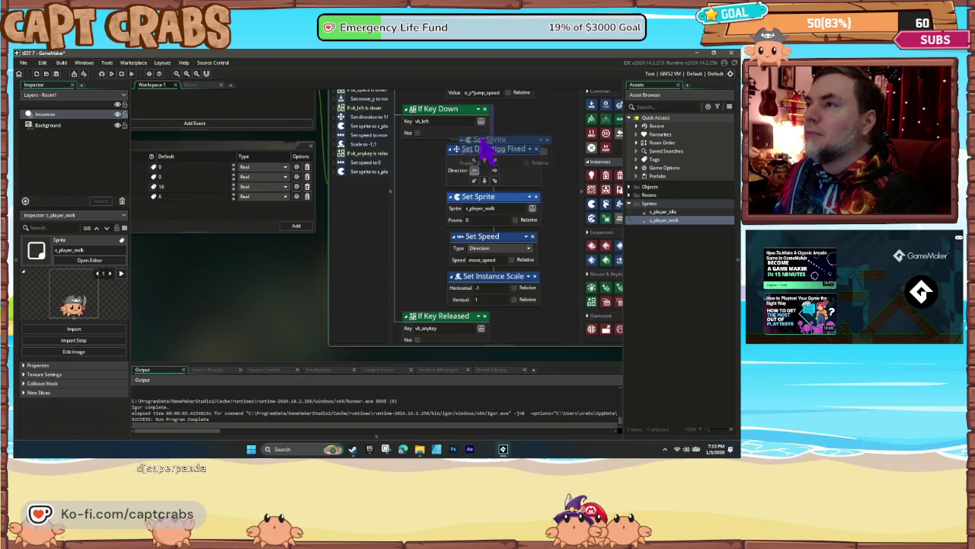
pyautogui.moveTo(482, 156); pyautogui.dragTo(481, 173)
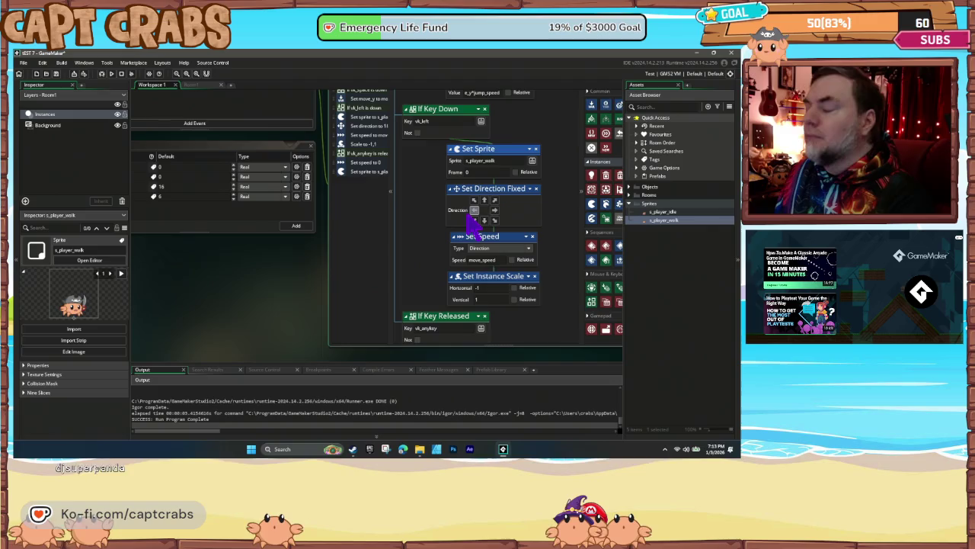
# - Test-run the game, walking the crab right and left, then close it
pyautogui.press('F5')
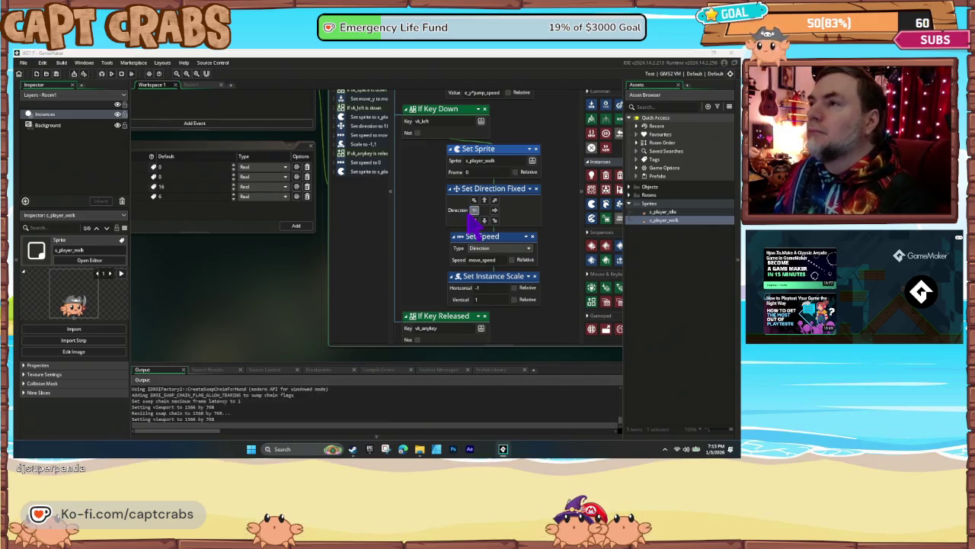
pyautogui.press('Right')
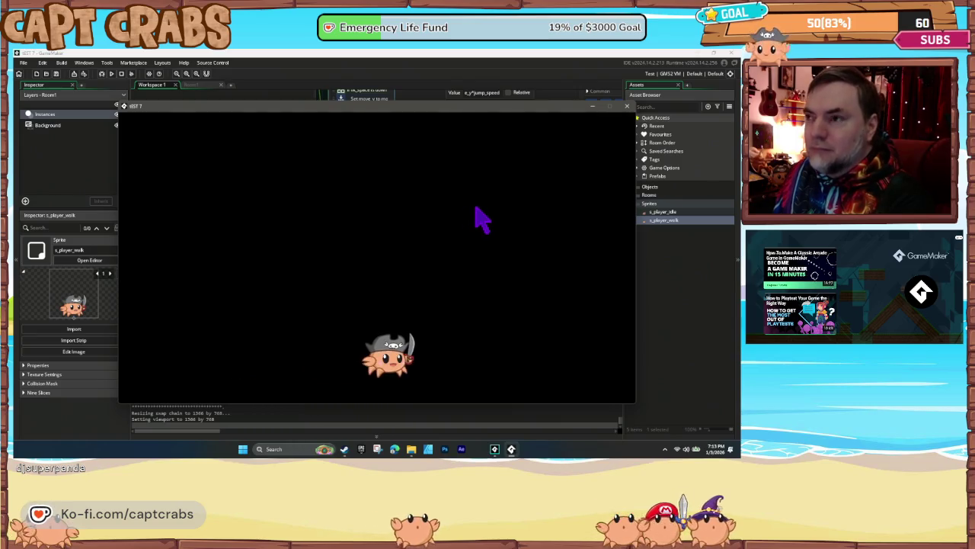
pyautogui.press('Right')
pyautogui.press('Left')
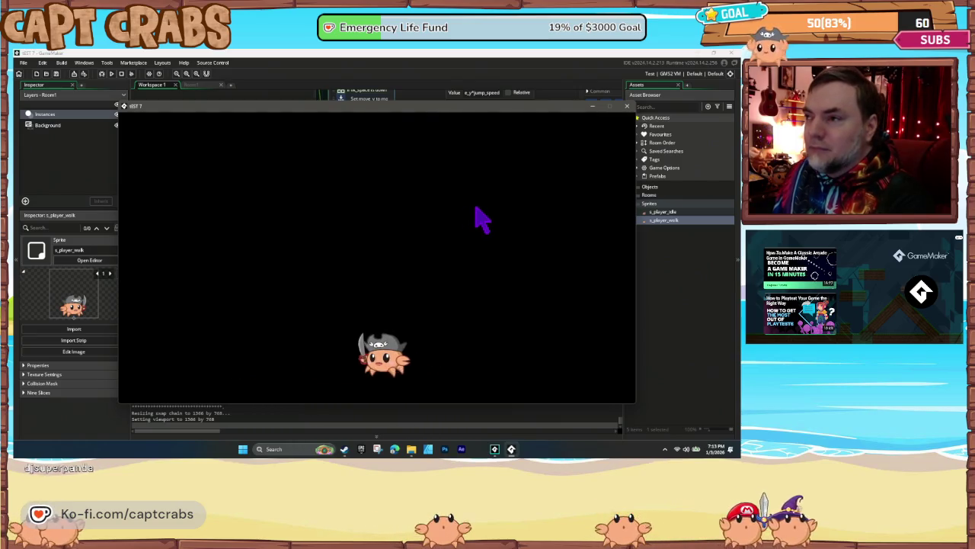
pyautogui.press('Right')
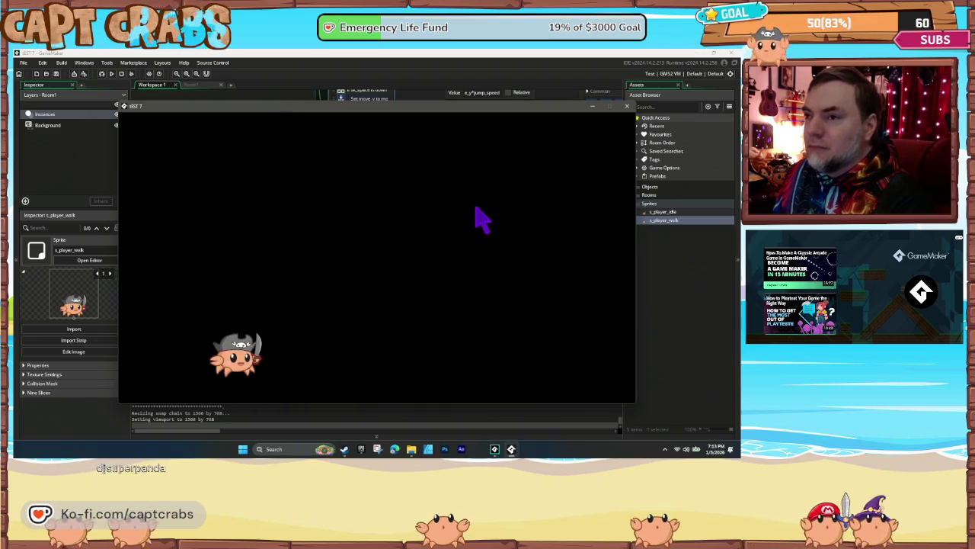
pyautogui.click(627, 106)
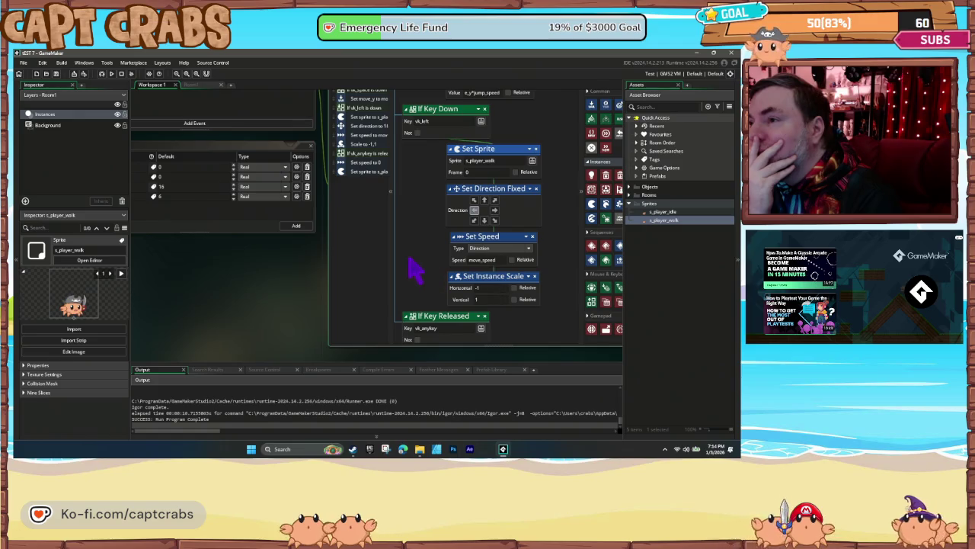
# - Delete the key-released Set Sprite action, leaving only Set Speed 0, and launch the game
pyautogui.scroll(-3, 413, 268)
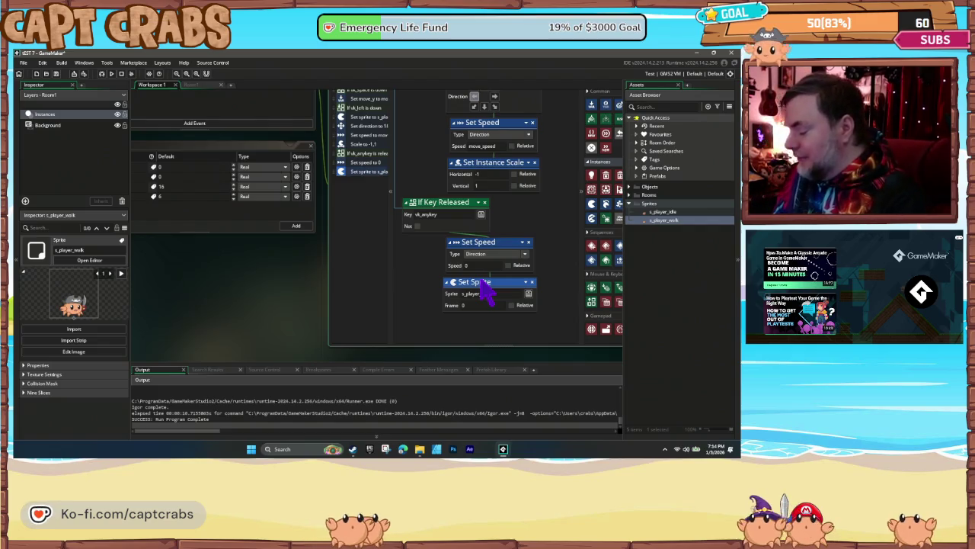
pyautogui.press('Delete')
pyautogui.press('F5')
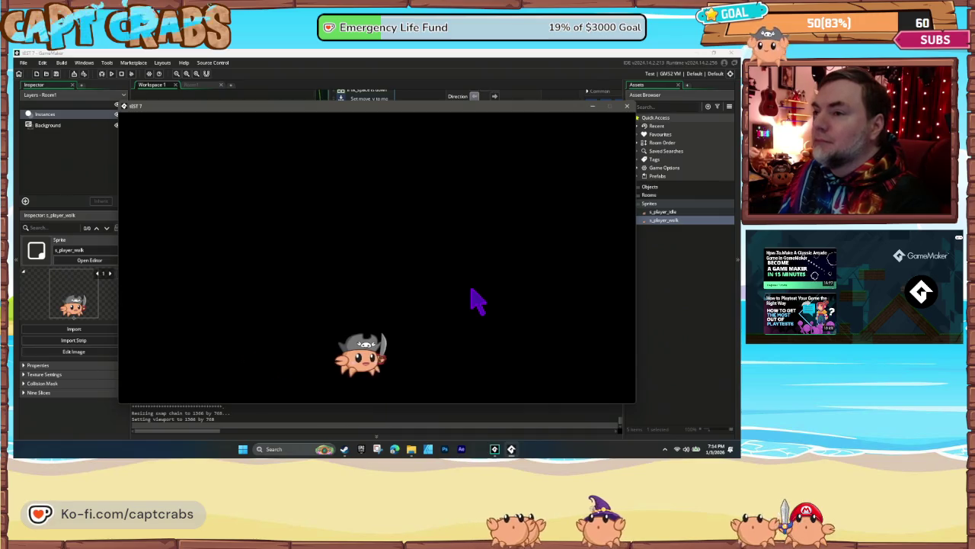
# - Walk the crab left and right in the test game, then close it
pyautogui.press('Left')
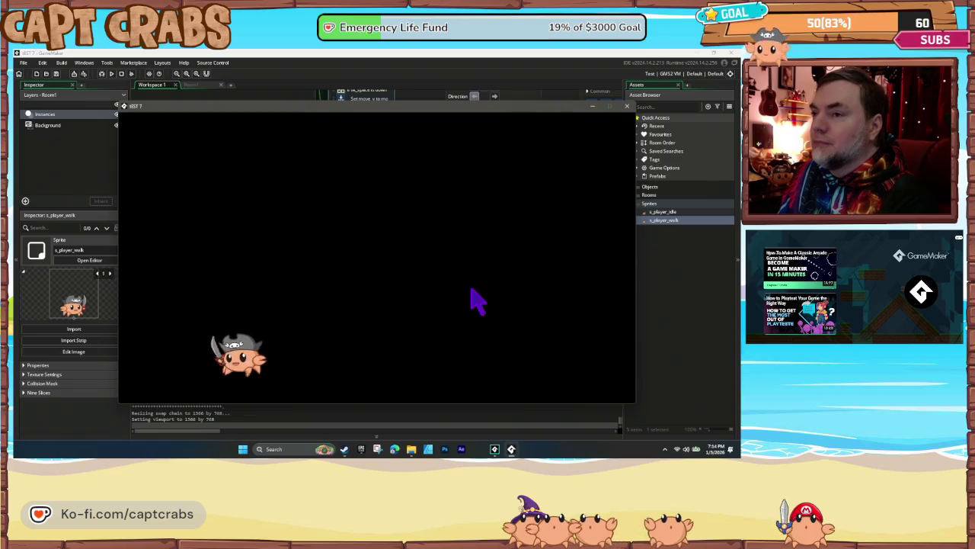
pyautogui.press('Right')
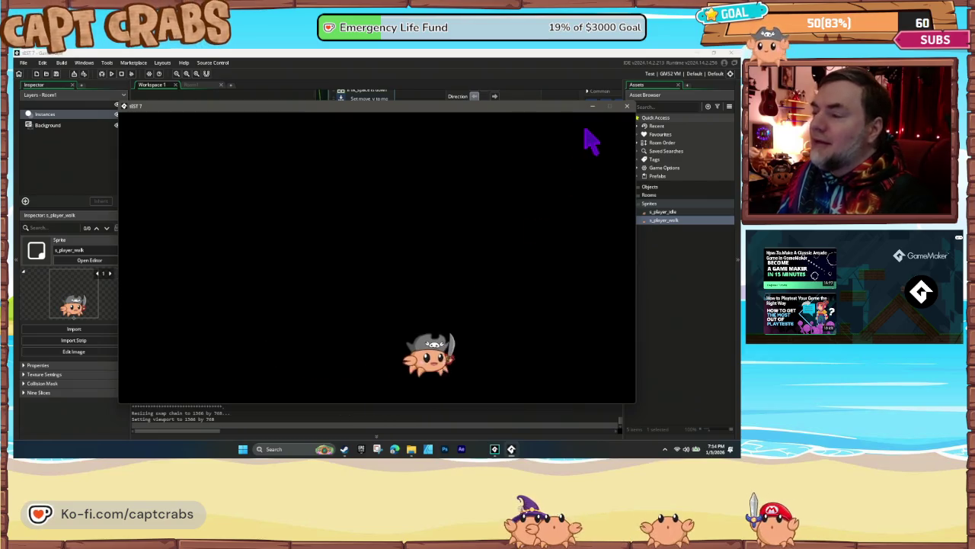
pyautogui.press('Left')
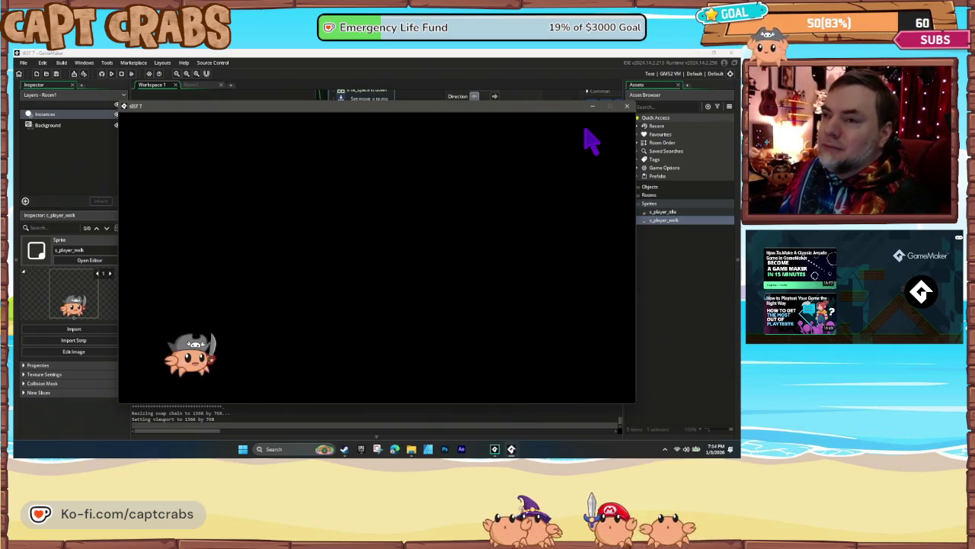
pyautogui.press('Right')
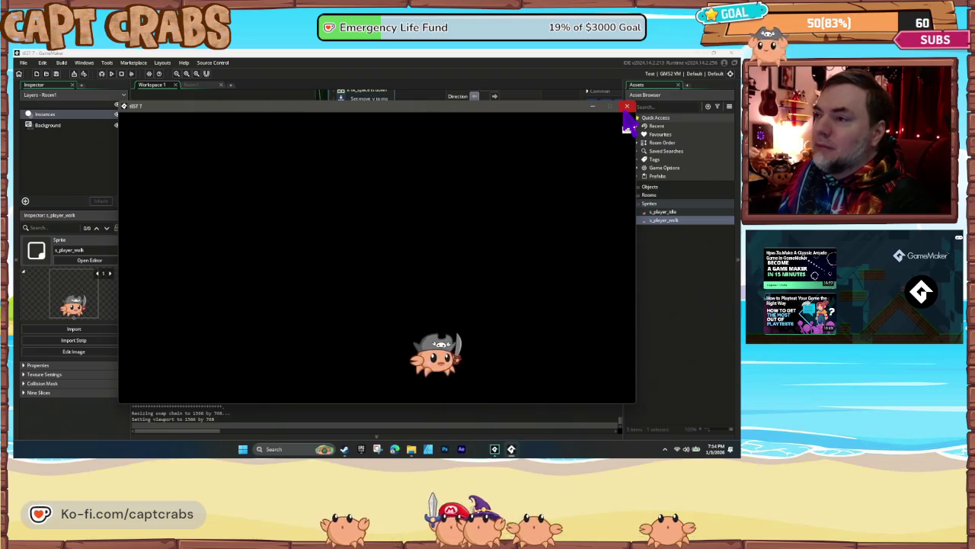
pyautogui.click(626, 108)
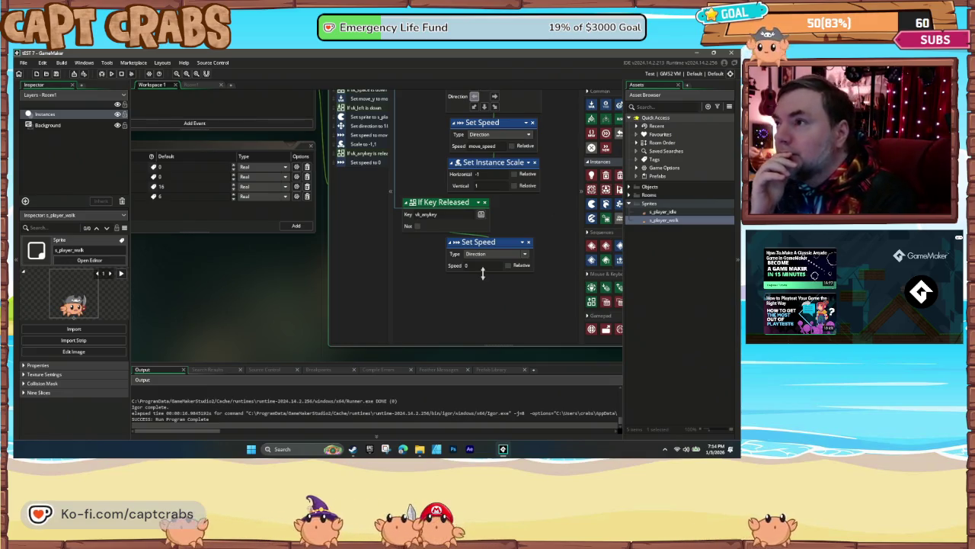
# - Delete the Set Sprite action following Set Instance Scale in the right-key chain
pyautogui.moveTo(435, 277); pyautogui.dragTo(439, 316)
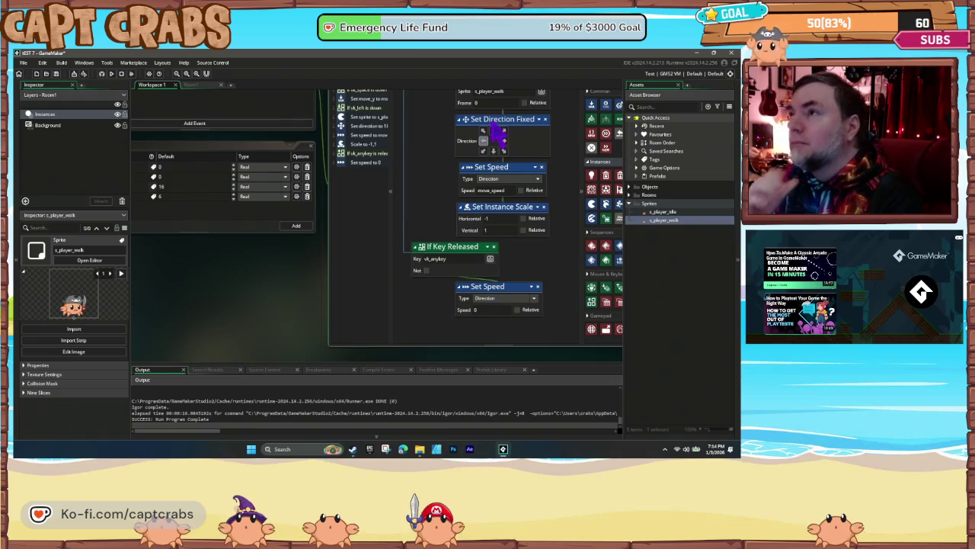
pyautogui.scroll(3, 439, 173)
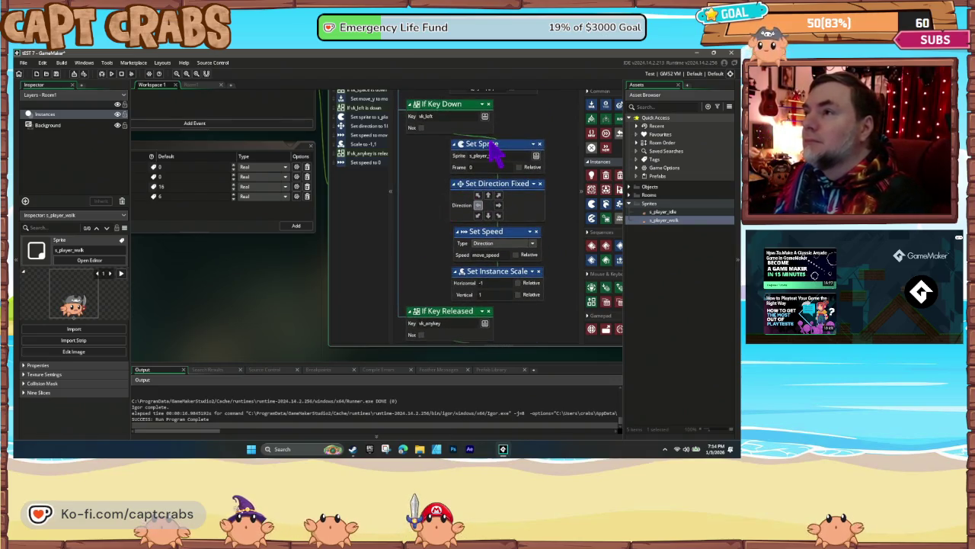
pyautogui.scroll(-2, 472, 175)
pyautogui.scroll(5, 431, 244)
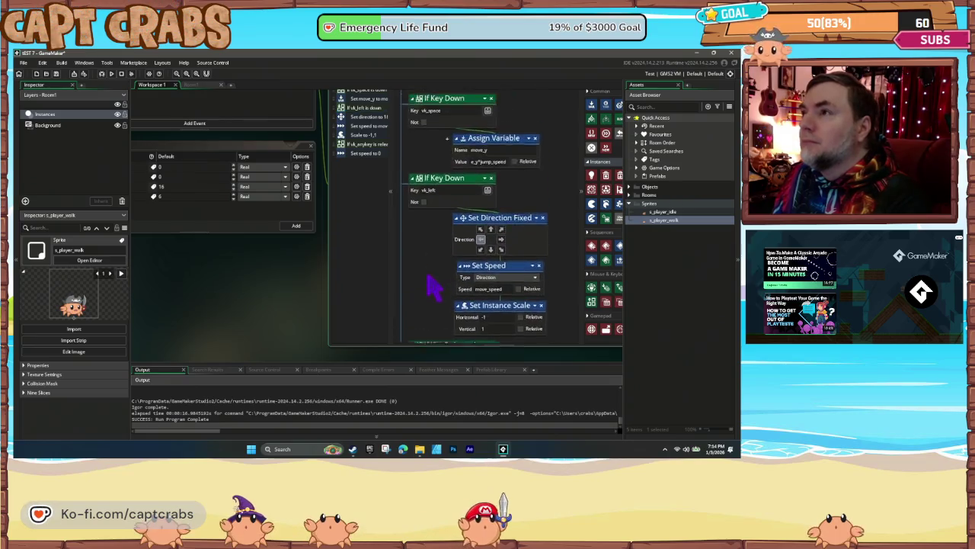
pyautogui.scroll(3, 433, 185)
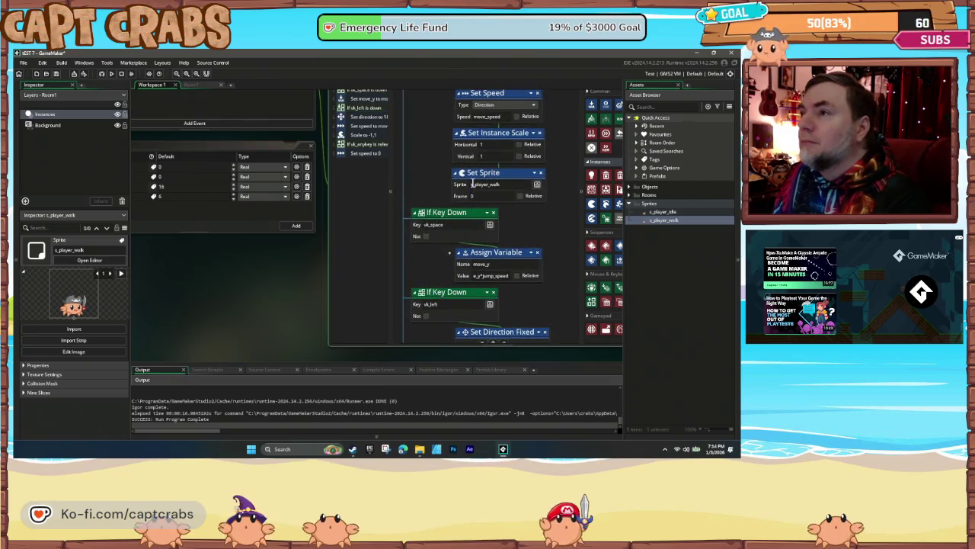
pyautogui.click(482, 182)
pyautogui.press('Delete')
# - Return to o_player's Events panel and bring up the Add Event list
pyautogui.scroll(3, 425, 195)
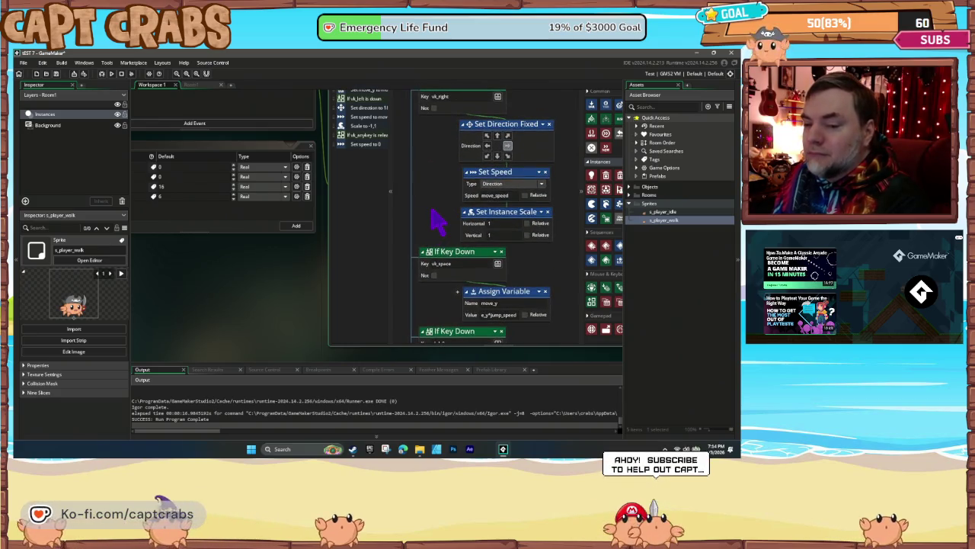
pyautogui.scroll(-1, 435, 218)
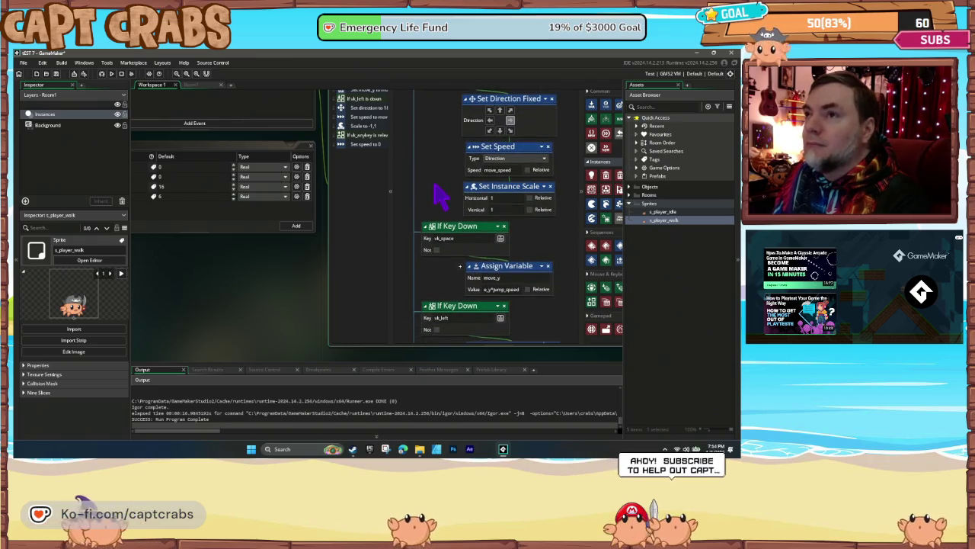
pyautogui.scroll(4, 435, 196)
pyautogui.scroll(-1, 373, 385)
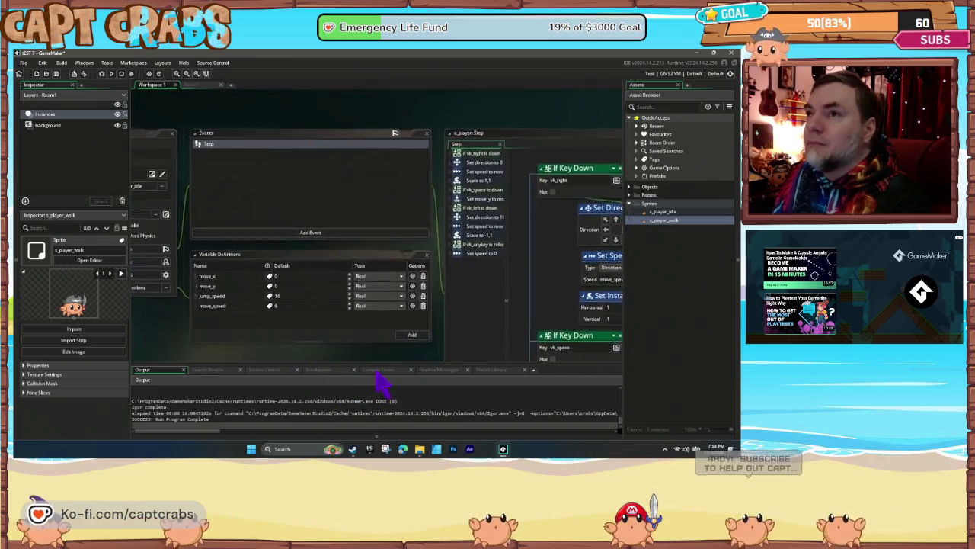
pyautogui.click(291, 223)
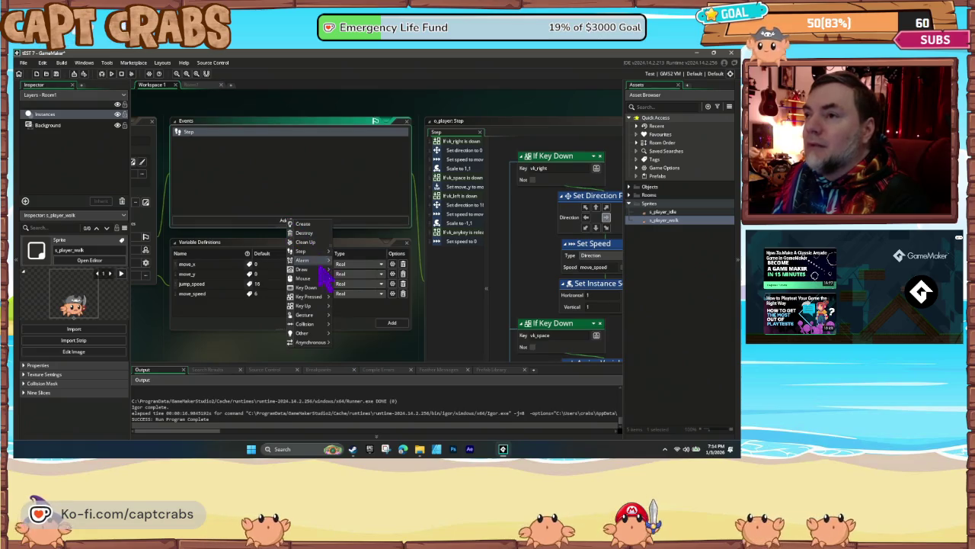
# - Add a Key Press - Left event with a Set Sprite action using s_player_walk
pyautogui.click(355, 296)
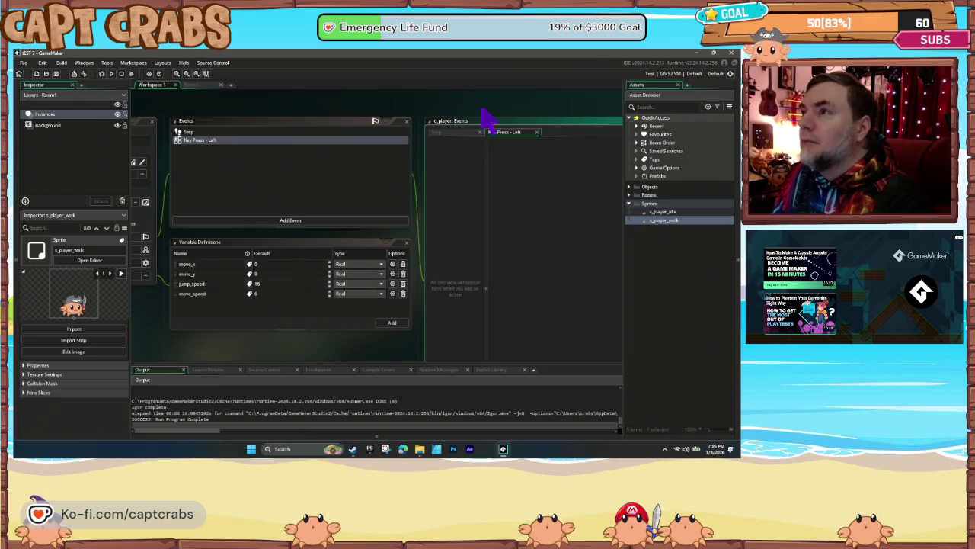
pyautogui.moveTo(526, 175); pyautogui.dragTo(444, 187)
pyautogui.click(459, 247)
pyautogui.doubleClick(523, 272)
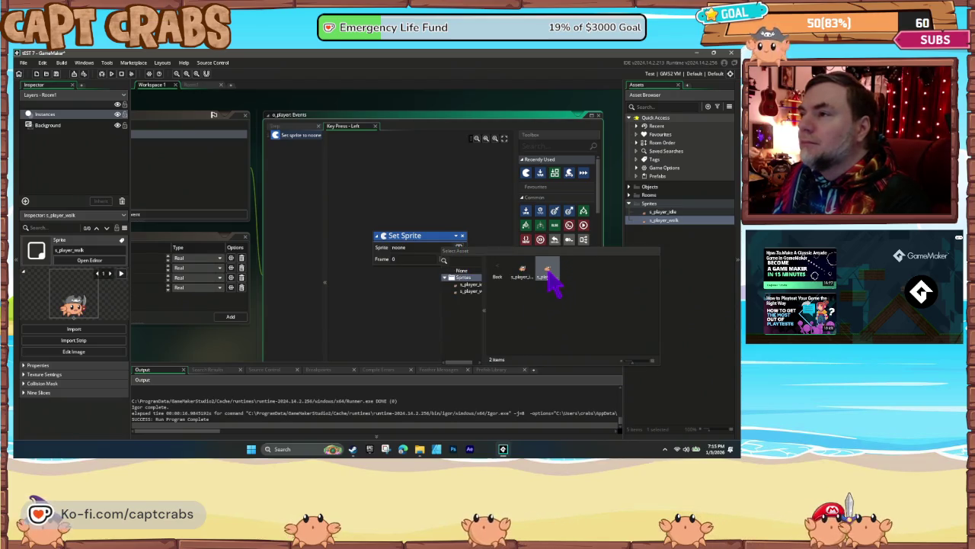
pyautogui.doubleClick(547, 271)
# - Test-run the game, walk the crab right, then close it
pyautogui.press('F5')
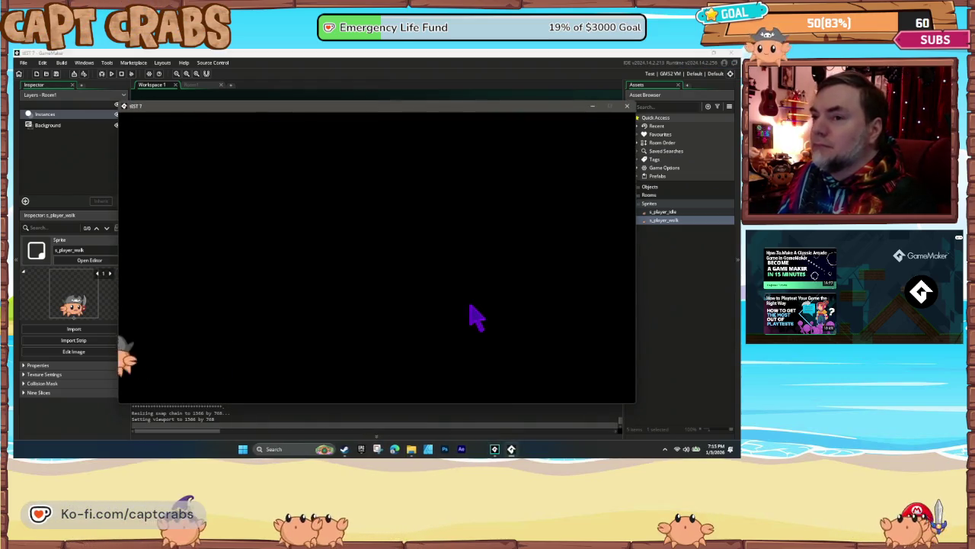
pyautogui.press('Right')
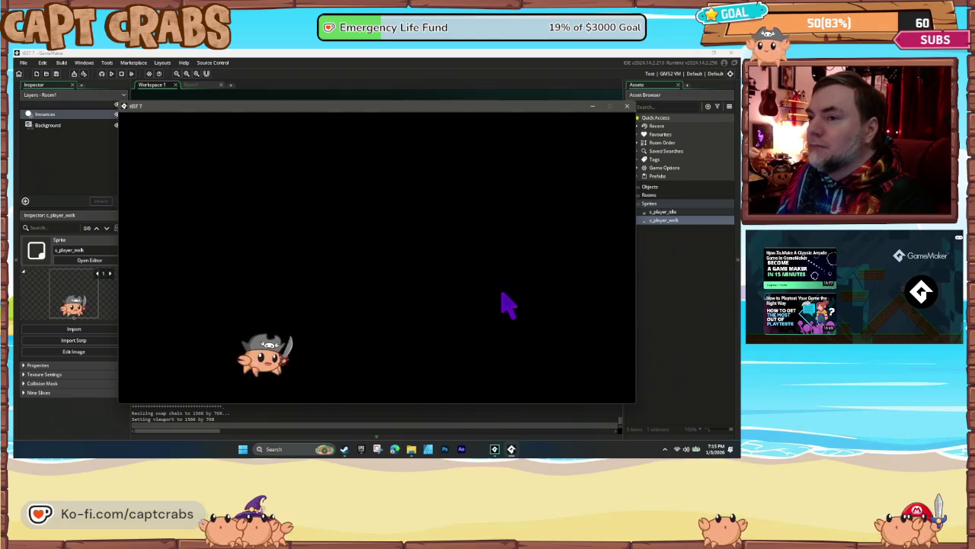
pyautogui.click(626, 107)
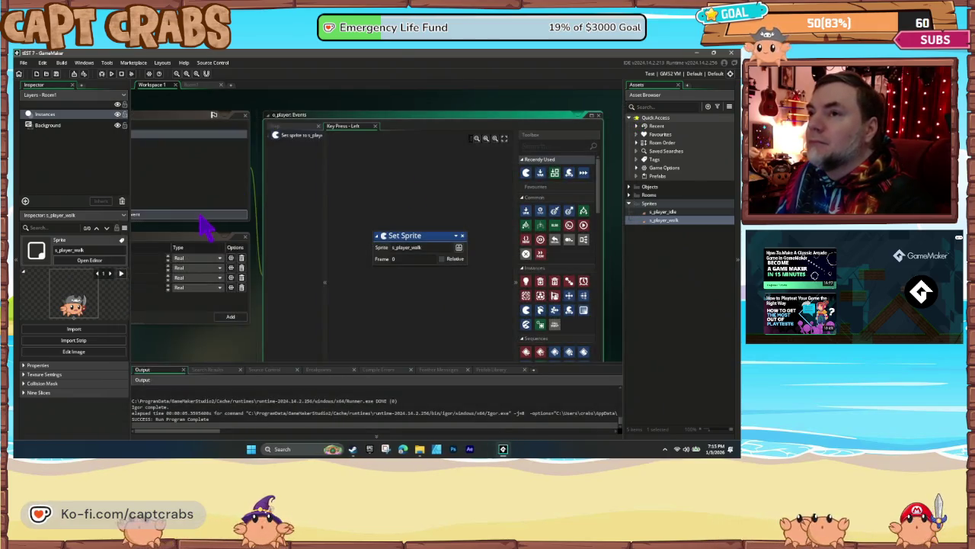
pyautogui.moveTo(213, 351); pyautogui.dragTo(311, 364)
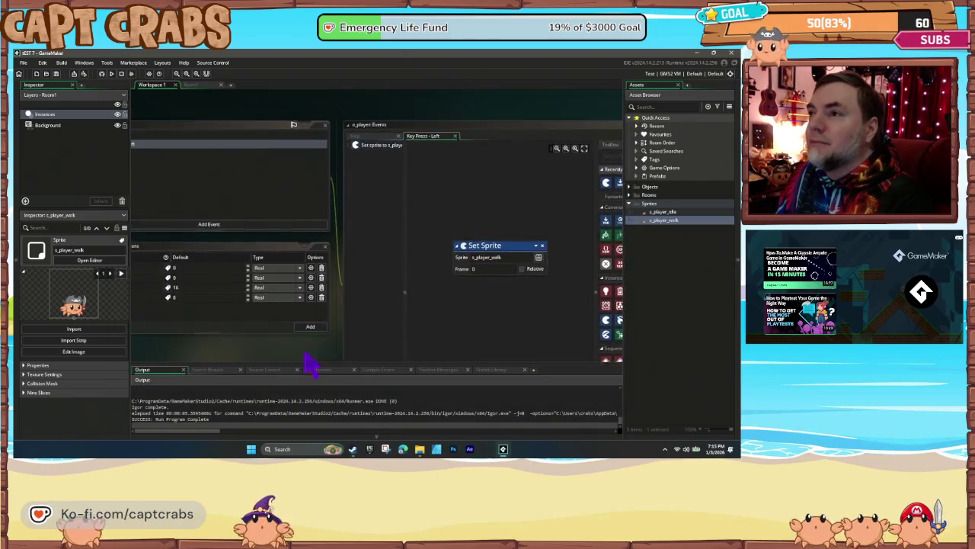
# - Add a Key Press - Right event to o_player whose Set Sprite action uses s_player_walk
pyautogui.click(219, 227)
pyautogui.moveTo(245, 308)
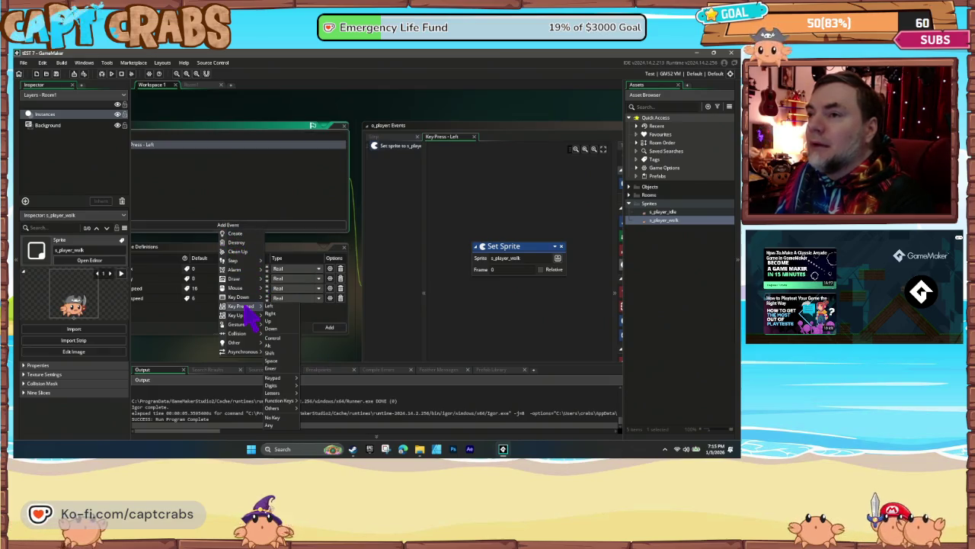
pyautogui.click(282, 314)
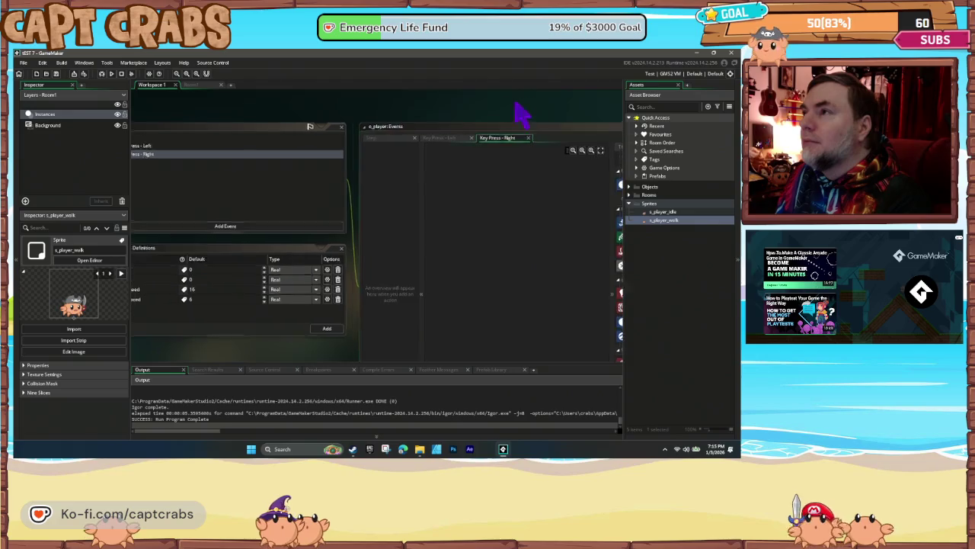
pyautogui.moveTo(591, 186)
pyautogui.mouseDown()
pyautogui.moveTo(451, 198)
pyautogui.moveTo(449, 245)
pyautogui.mouseUp()
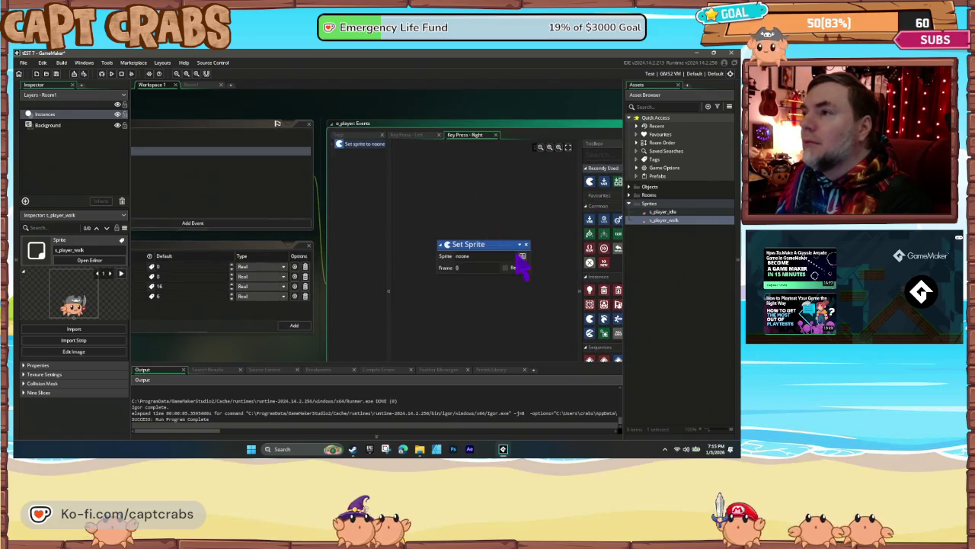
pyautogui.click(522, 256)
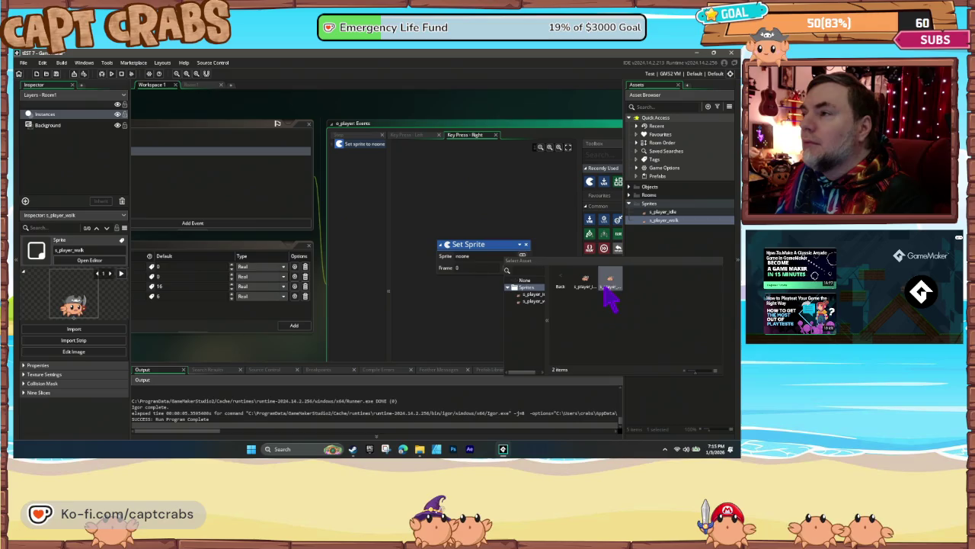
pyautogui.click(606, 284)
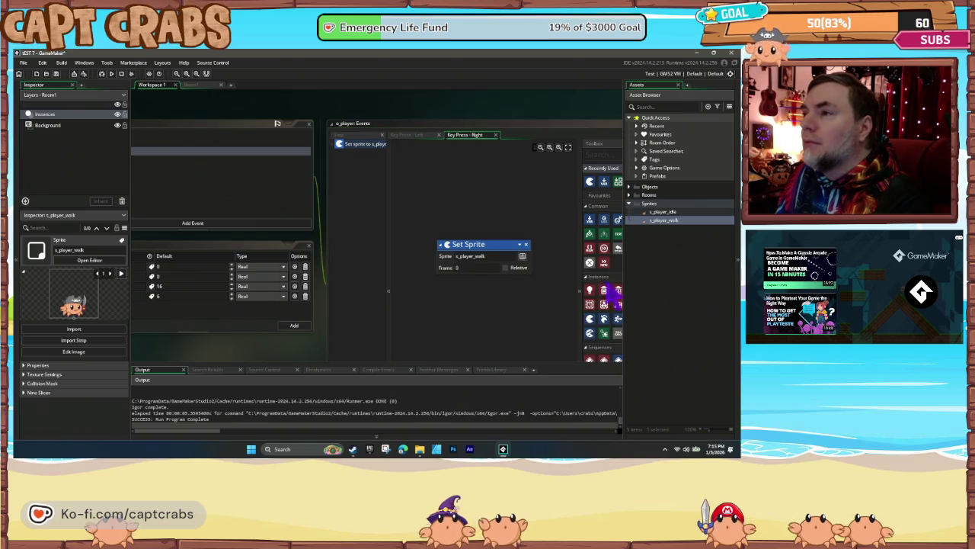
pyautogui.click(196, 226)
pyautogui.moveTo(229, 301)
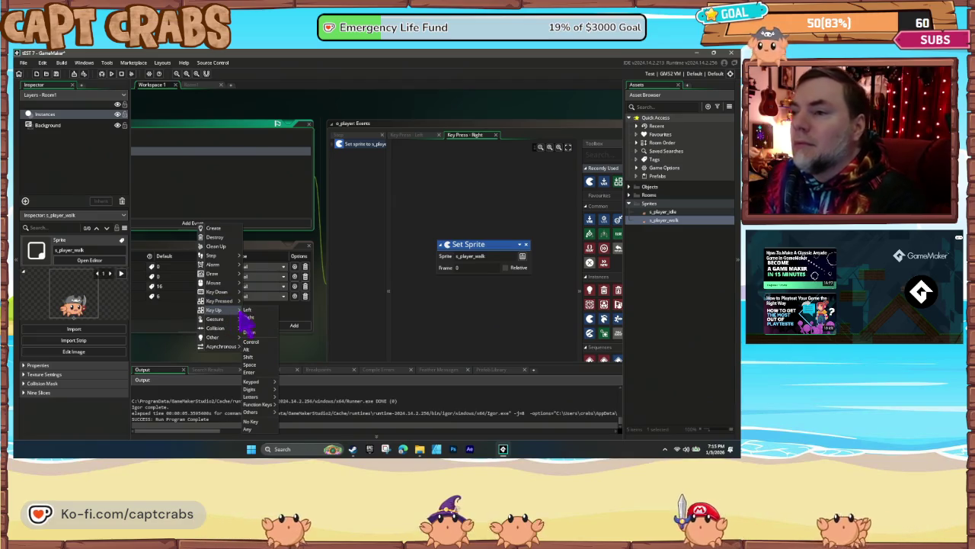
# - Add a Key Up - No Key event with a Set Sprite action using s_player_idle
pyautogui.click(267, 424)
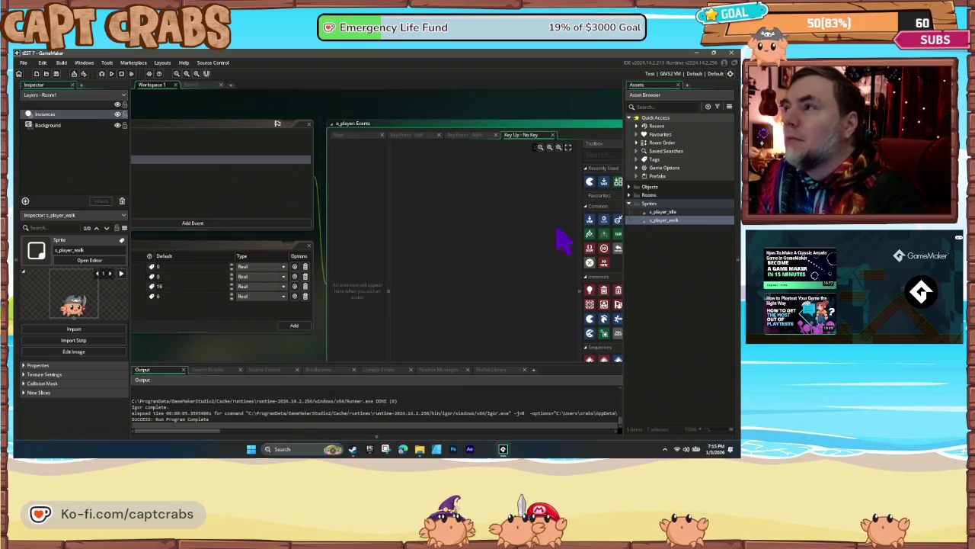
pyautogui.moveTo(590, 183)
pyautogui.mouseDown()
pyautogui.moveTo(525, 235)
pyautogui.moveTo(524, 261)
pyautogui.mouseUp()
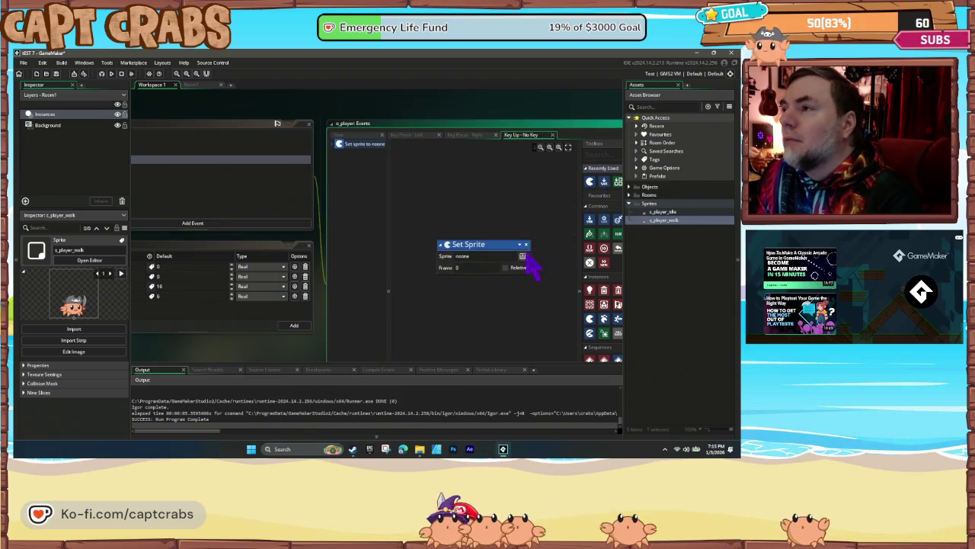
pyautogui.click(522, 256)
pyautogui.doubleClick(586, 276)
pyautogui.doubleClick(587, 300)
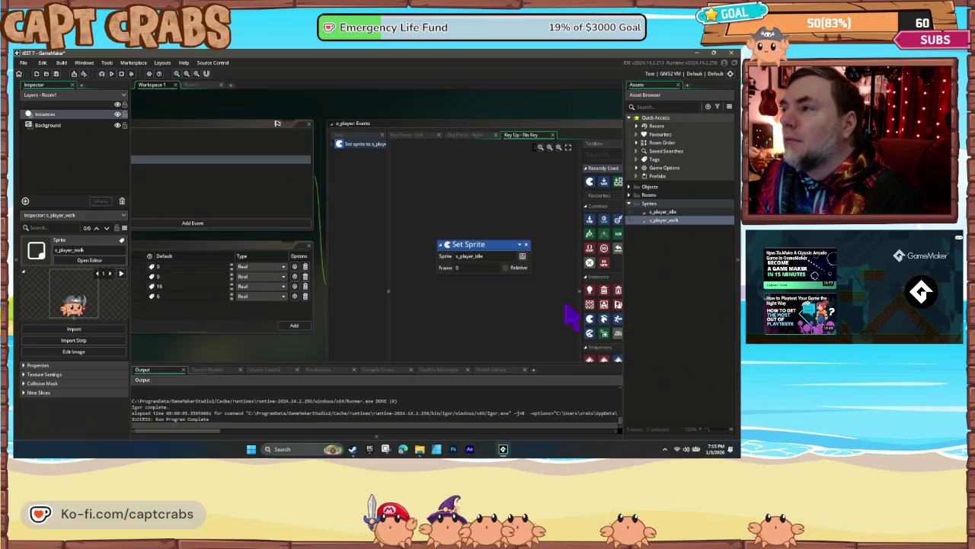
# - Test-run the game, walk the crab left, then close it
pyautogui.press('F5')
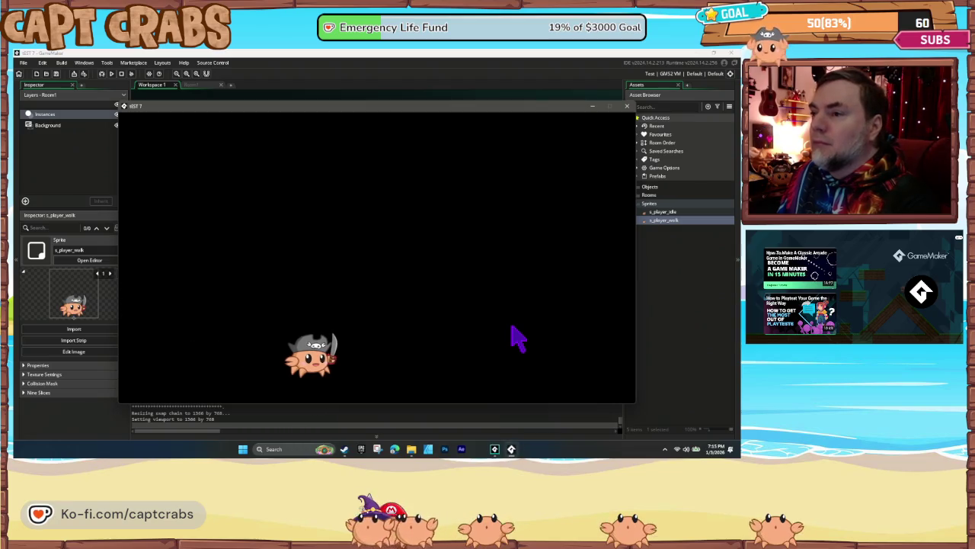
pyautogui.press('Left')
pyautogui.click(627, 106)
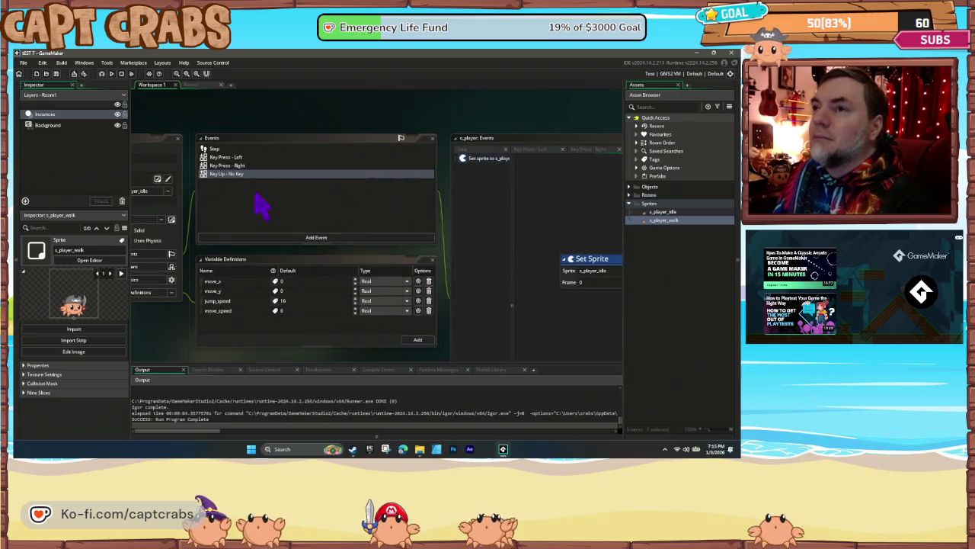
# - Delete the Key Up - No Key event and add an empty Key Up - Any event instead
pyautogui.press('Delete')
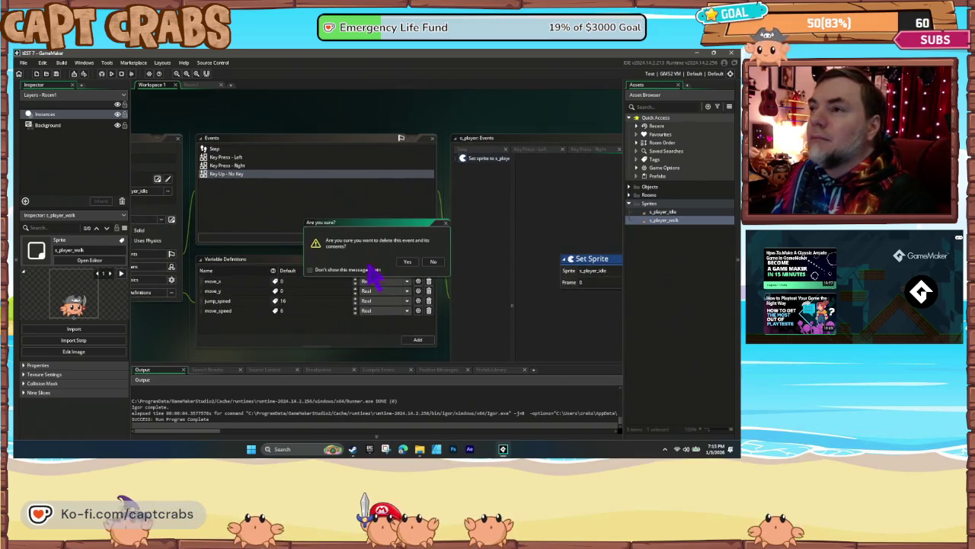
pyautogui.click(407, 262)
pyautogui.click(299, 237)
pyautogui.moveTo(327, 328)
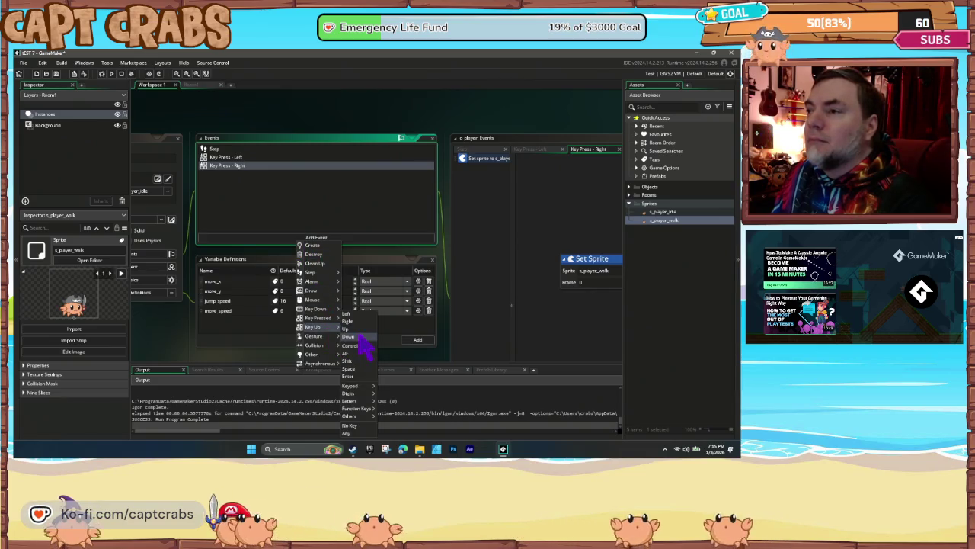
pyautogui.click(349, 433)
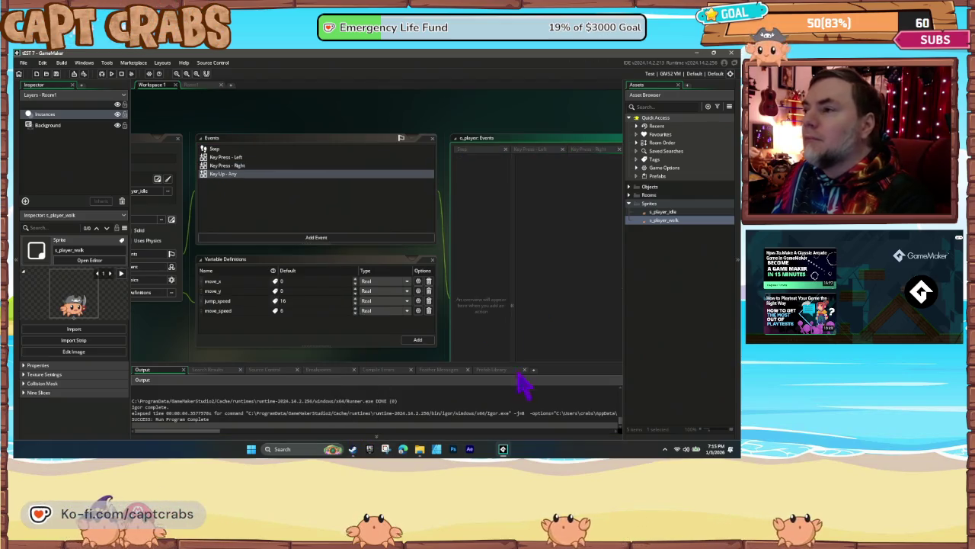
# - Give the Key Up - Any event a Set Sprite action using s_player_idle
pyautogui.moveTo(549, 204)
pyautogui.mouseDown()
pyautogui.moveTo(424, 229)
pyautogui.moveTo(404, 263)
pyautogui.mouseUp()
pyautogui.click(480, 273)
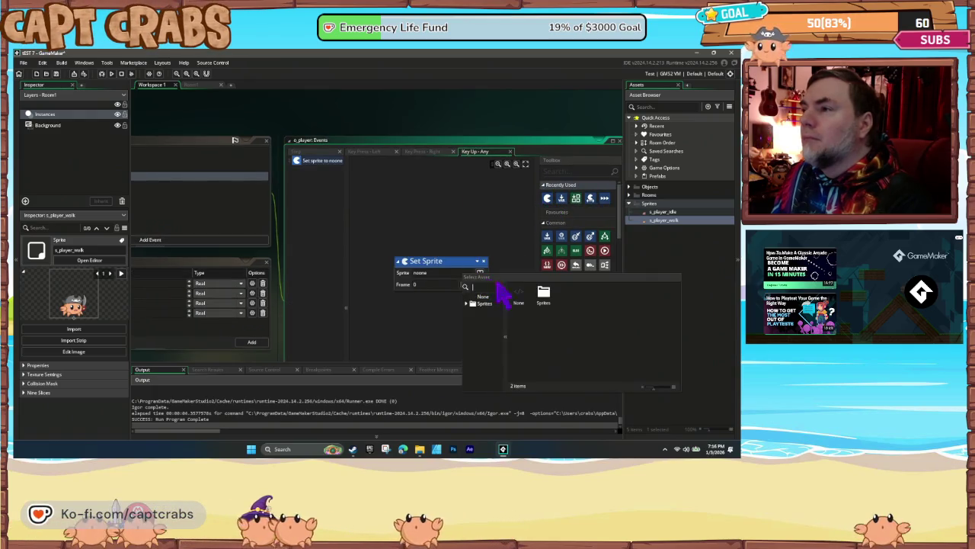
pyautogui.doubleClick(546, 300)
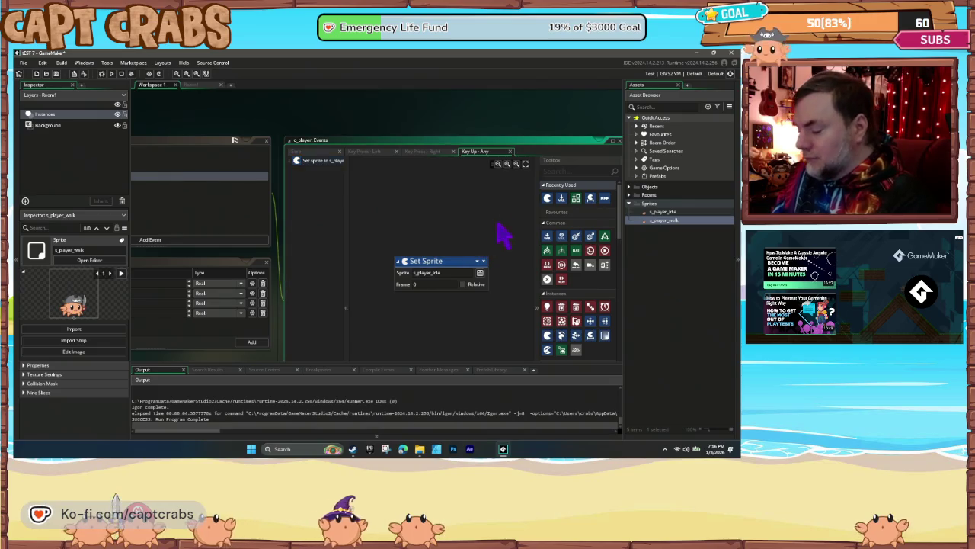
# - Walk the crab right and left in the test game, then close it
pyautogui.press('Right')
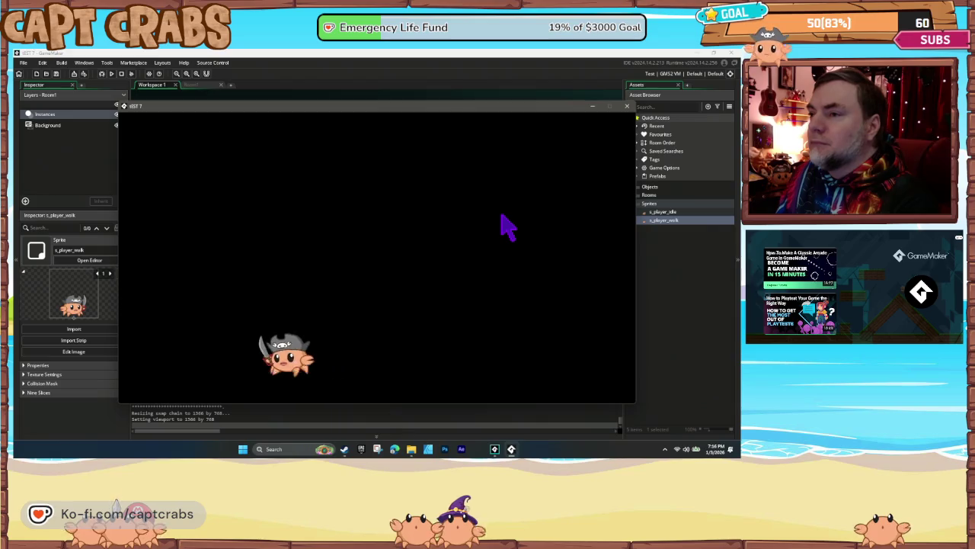
pyautogui.press('Right')
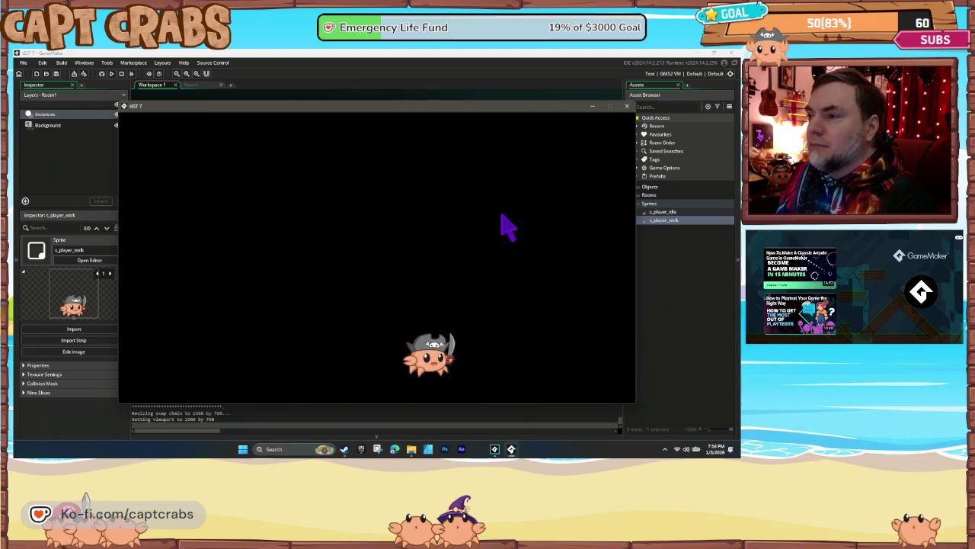
pyautogui.press('Right')
pyautogui.press('Left')
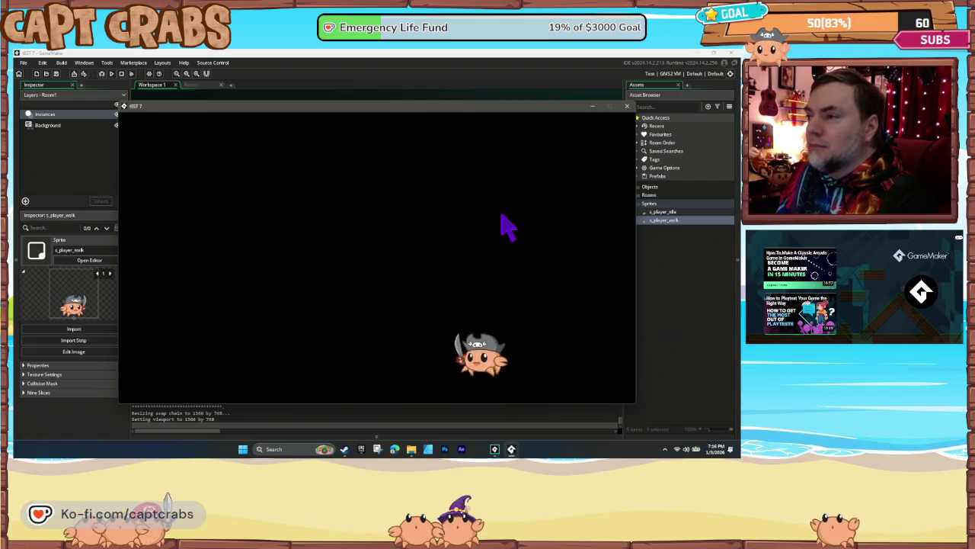
pyautogui.press('Right')
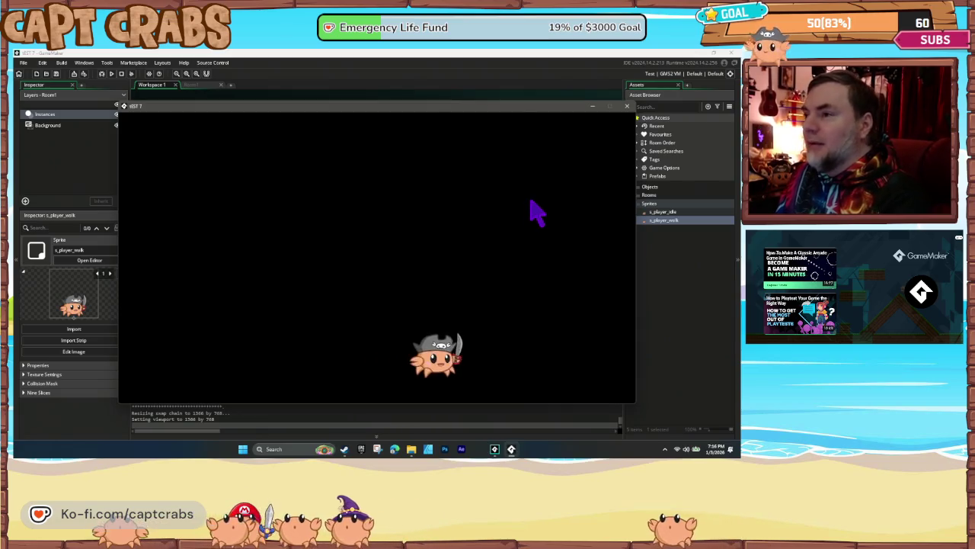
pyautogui.click(627, 106)
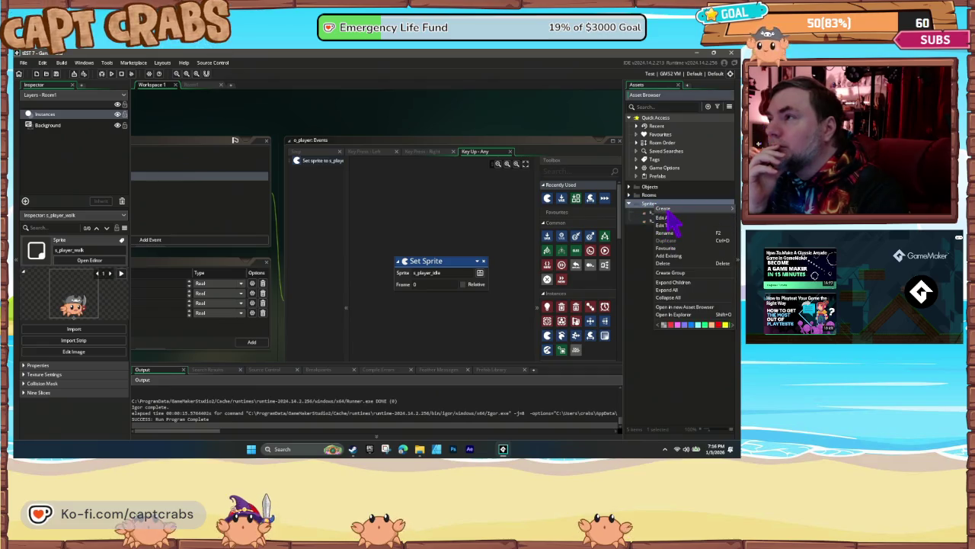
# - Create a new sprite from Pirate Sword frames 10–13 in the CaptCrabs folder
pyautogui.moveTo(663, 210)
pyautogui.click(614, 319)
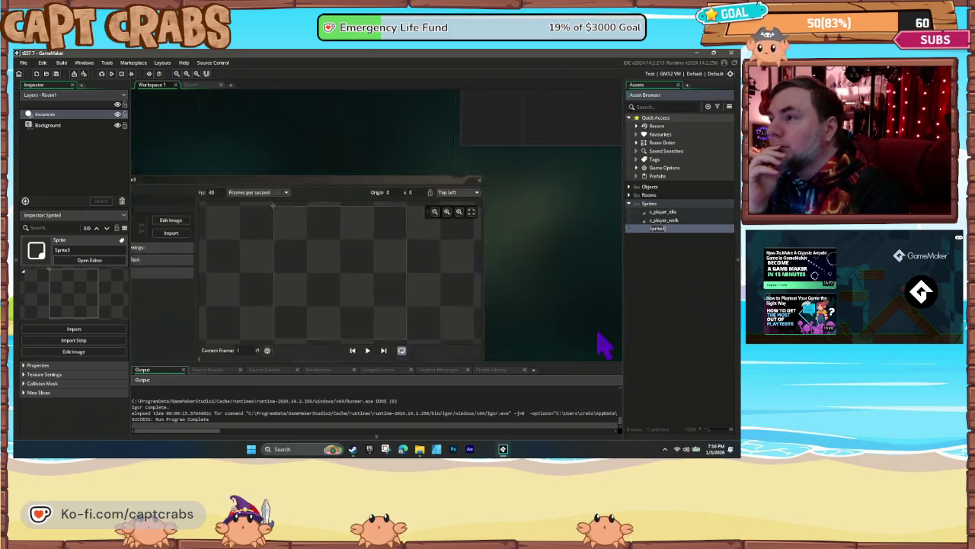
pyautogui.click(210, 166)
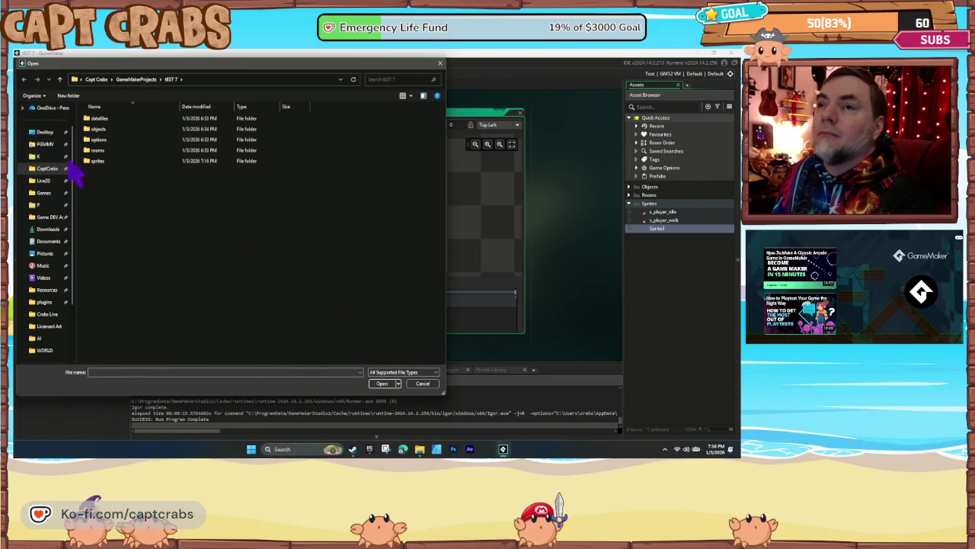
pyautogui.click(49, 168)
pyautogui.click(452, 254)
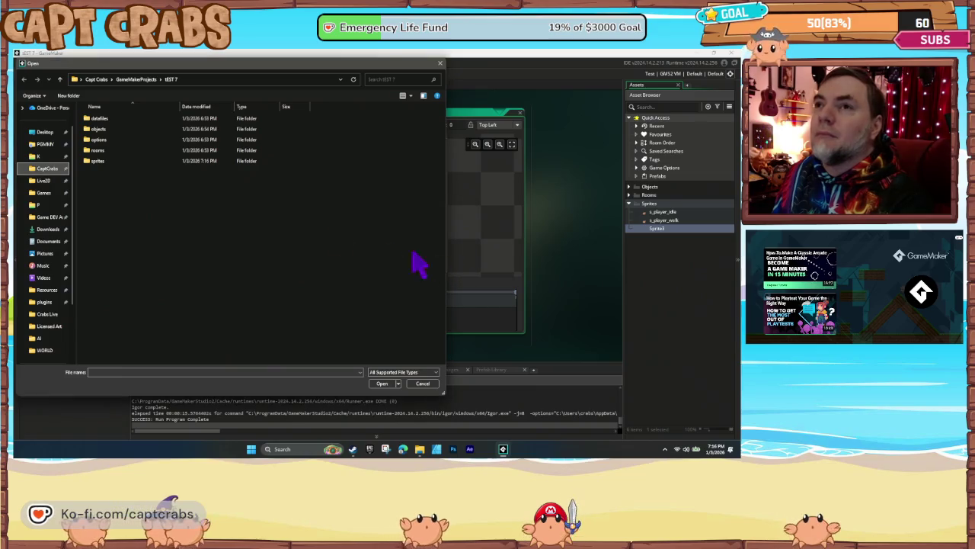
pyautogui.click(43, 144)
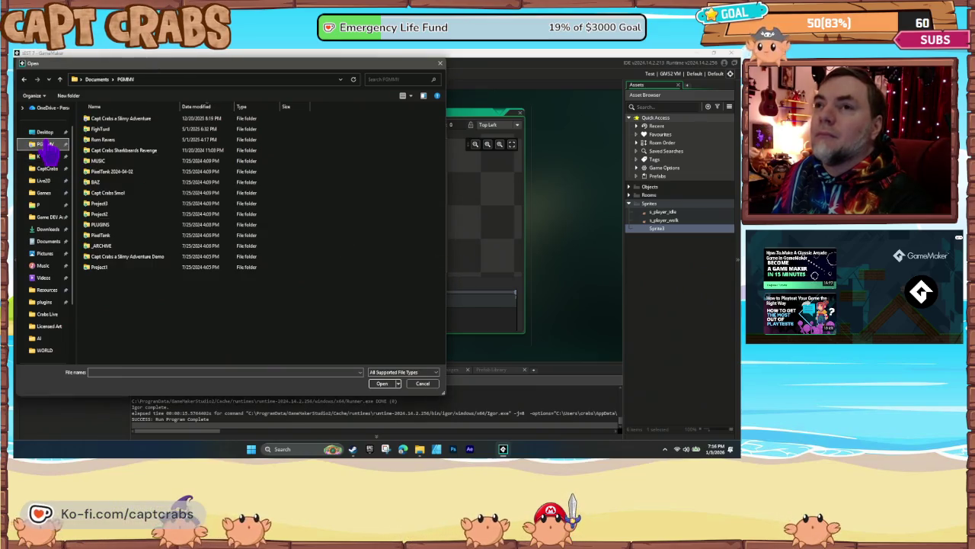
pyautogui.click(97, 79)
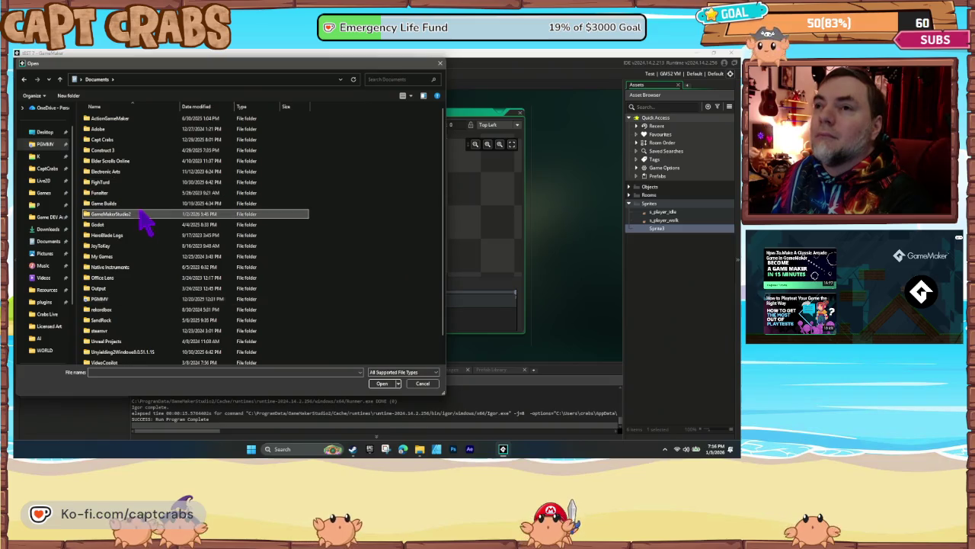
pyautogui.doubleClick(134, 192)
pyautogui.doubleClick(125, 172)
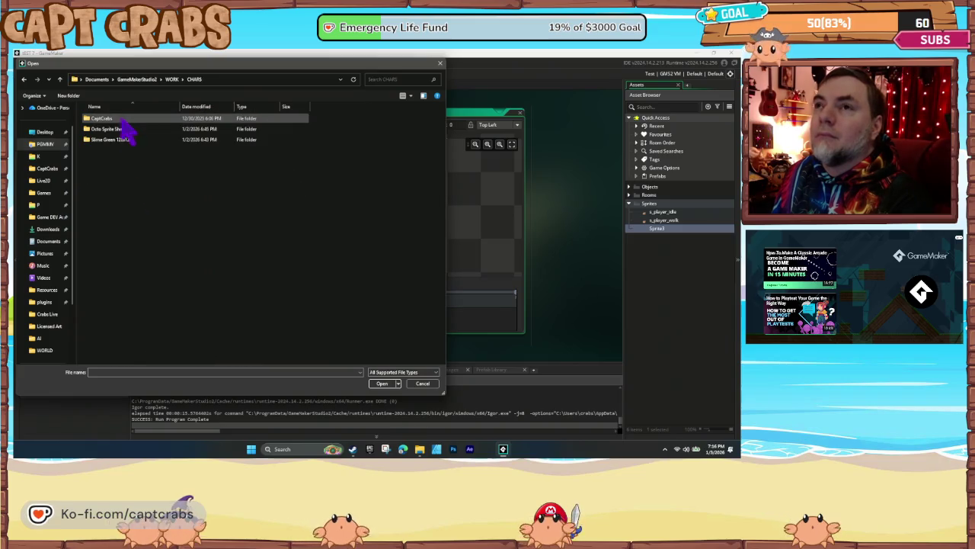
pyautogui.doubleClick(125, 122)
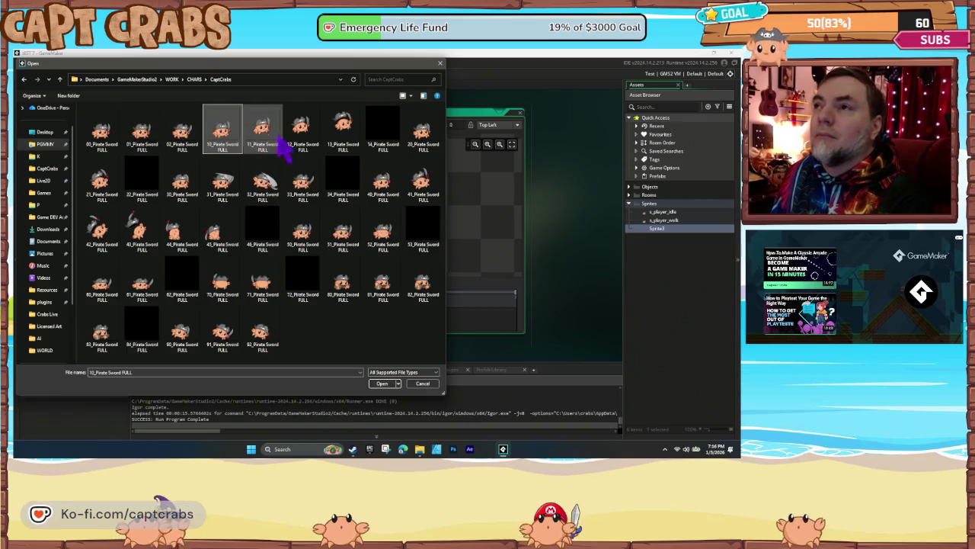
pyautogui.keyDown('shift'); pyautogui.click(343, 145); pyautogui.keyUp('shift')
pyautogui.click(383, 383)
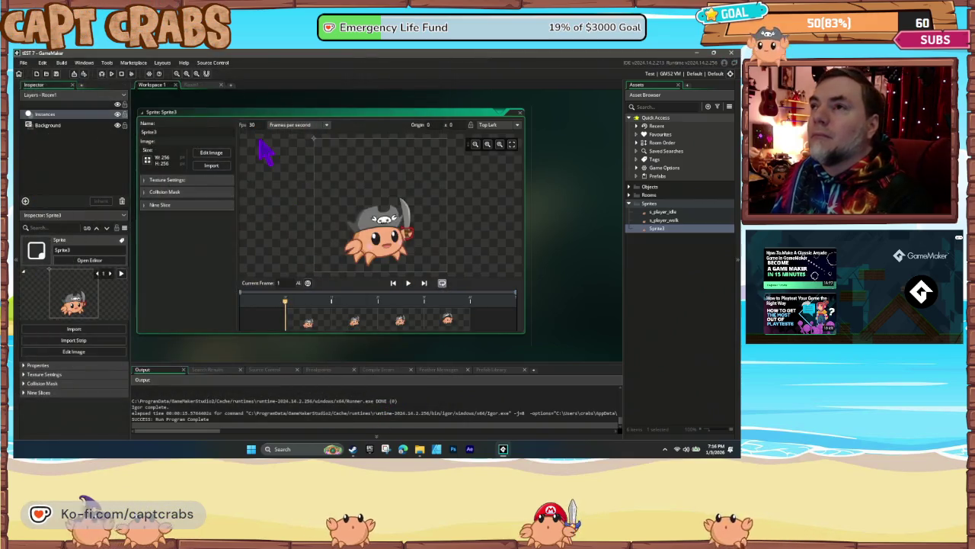
# - Set the sprite's origin to Bottom Centre and rename it s_player_jump
pyautogui.click(408, 286)
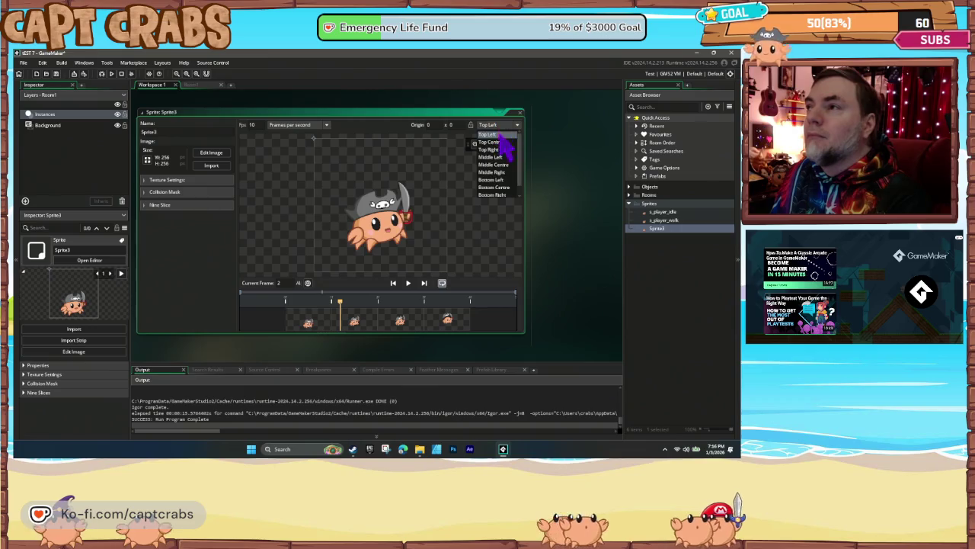
pyautogui.click(506, 188)
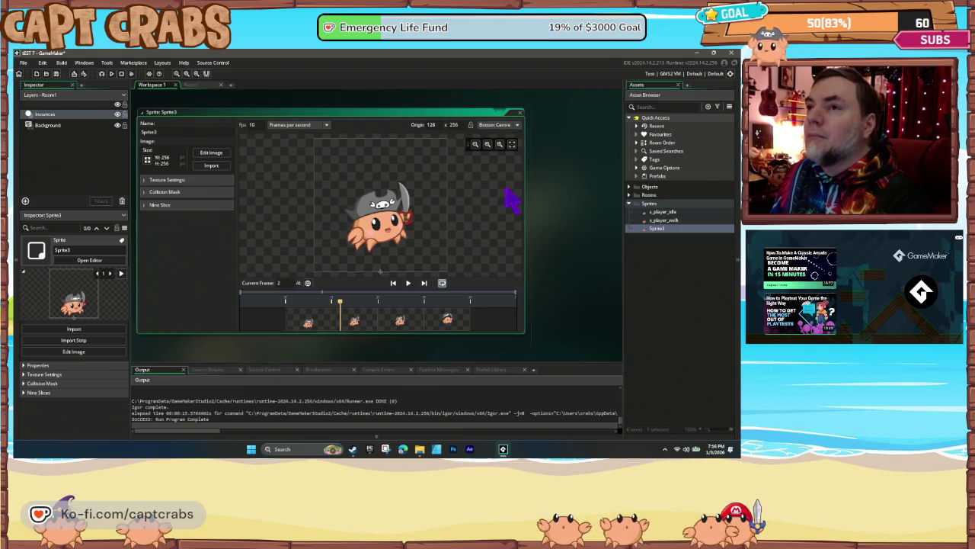
pyautogui.click(519, 114)
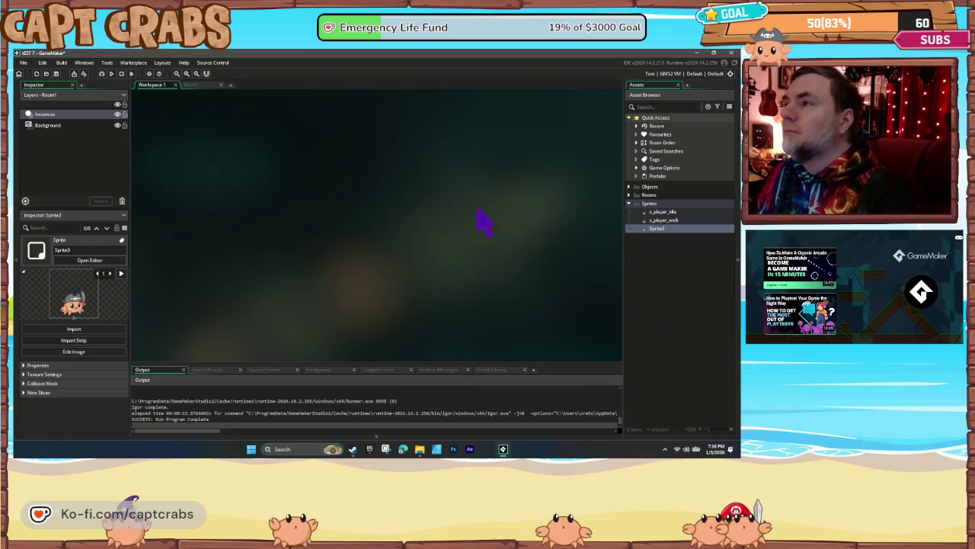
pyautogui.rightClick(655, 230)
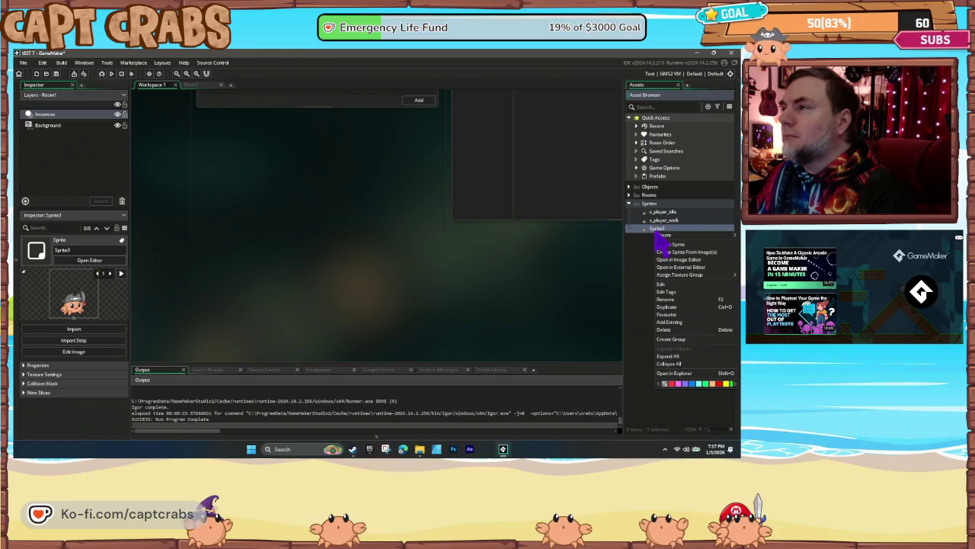
pyautogui.doubleClick(656, 231)
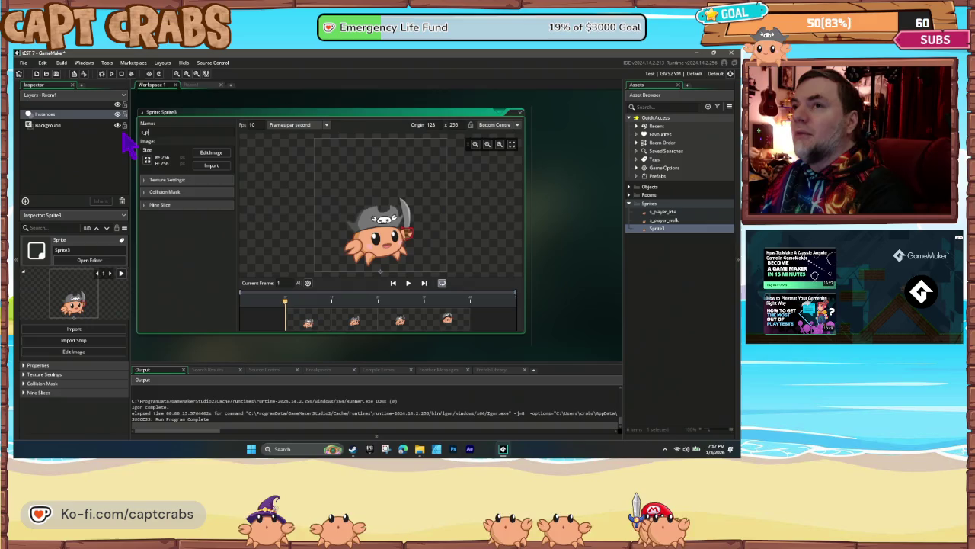
pyautogui.write('s_player_jump')
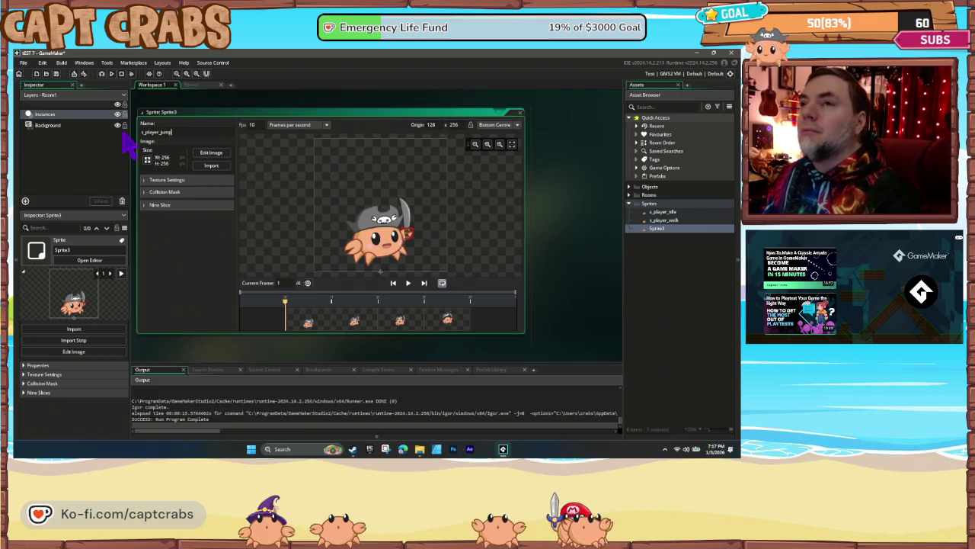
pyautogui.click(521, 114)
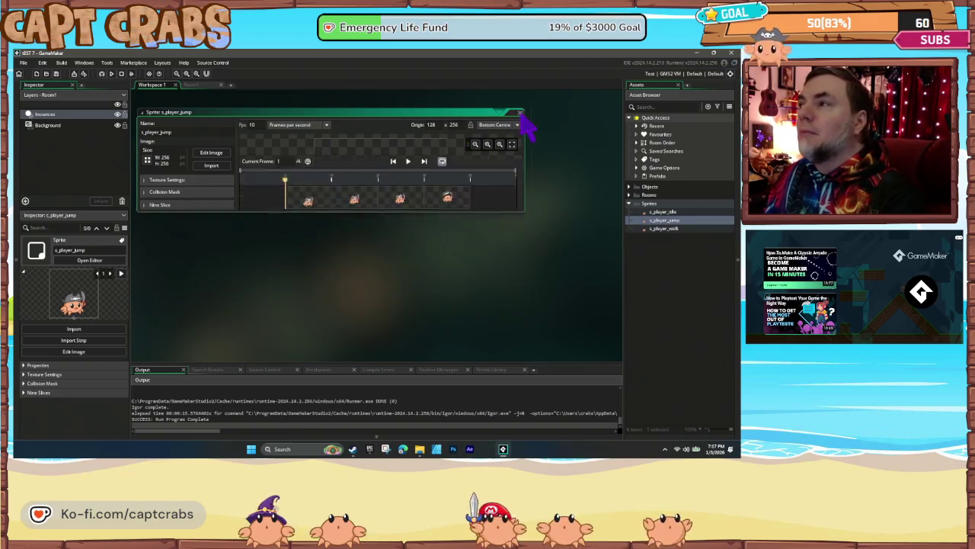
# - Create a new sprite in the Sprites group named s_player_duck
pyautogui.rightClick(656, 215)
pyautogui.moveTo(674, 211)
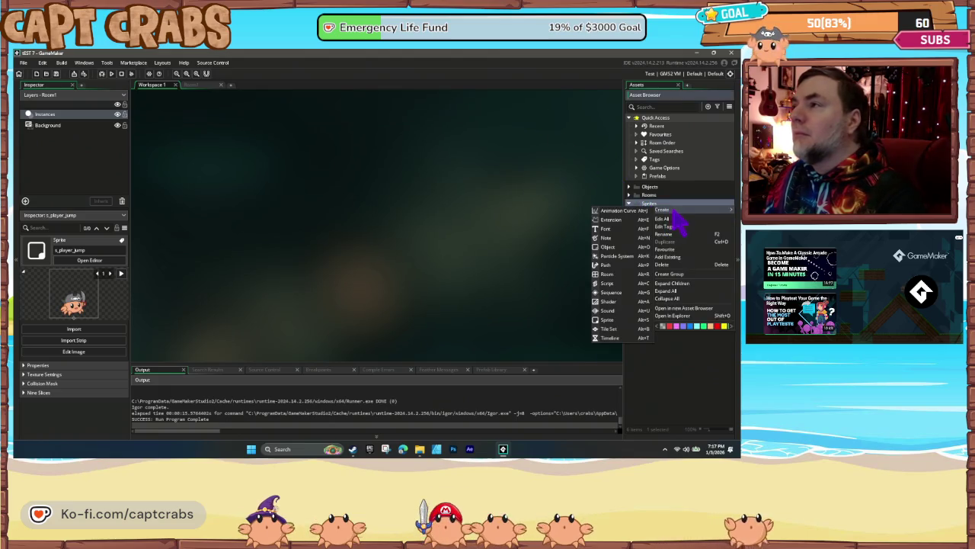
pyautogui.click(623, 320)
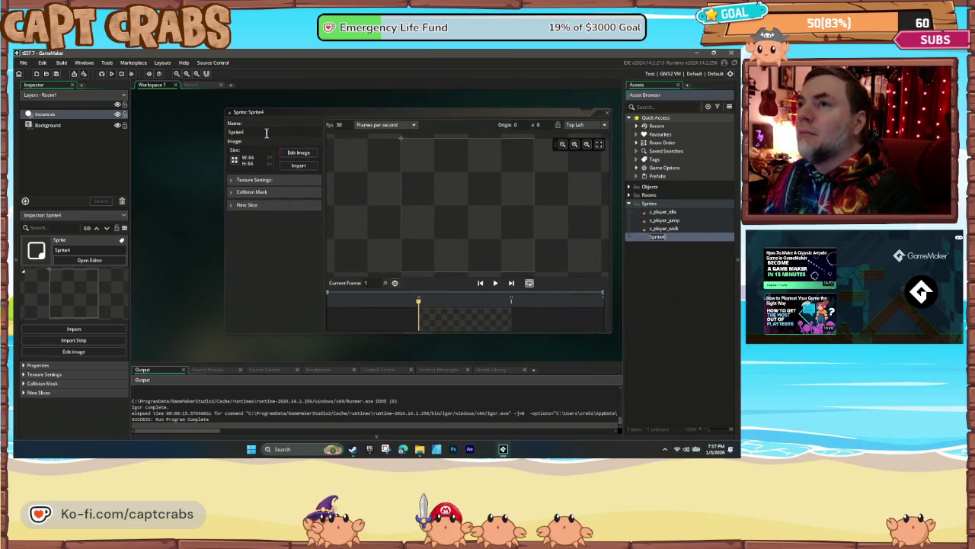
pyautogui.click(267, 134)
pyautogui.write('s_player_duck')
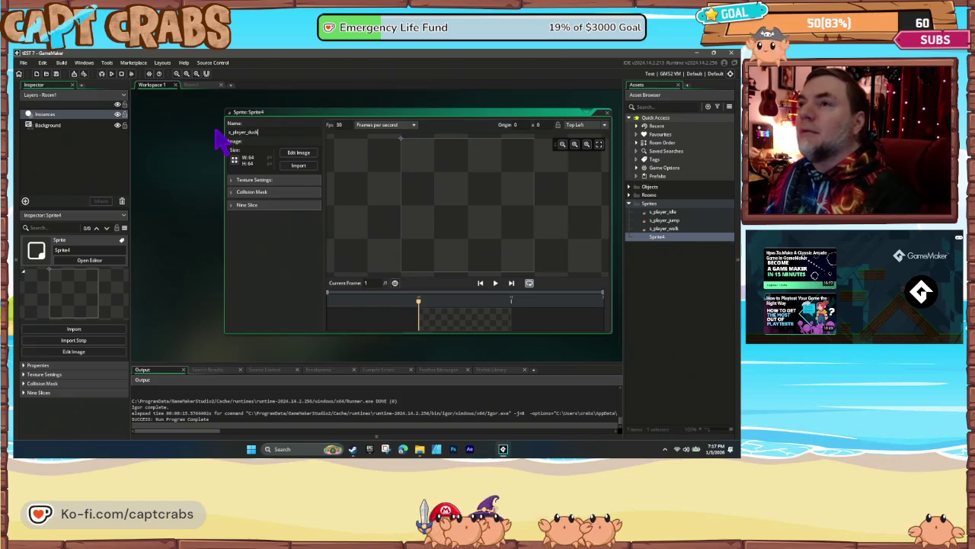
pyautogui.press('Return')
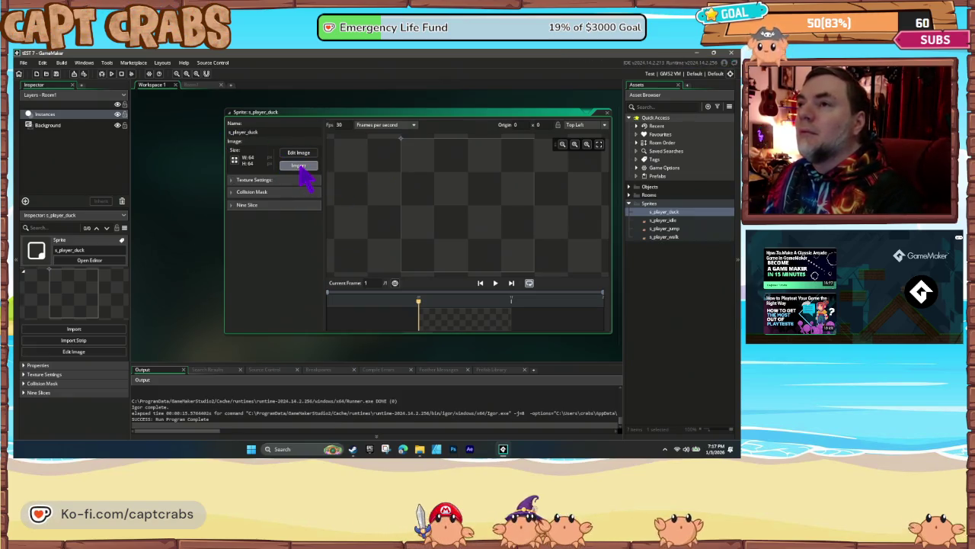
# - Import two ducking Pirate Sword crab frames, then delete the extra one
pyautogui.click(299, 166)
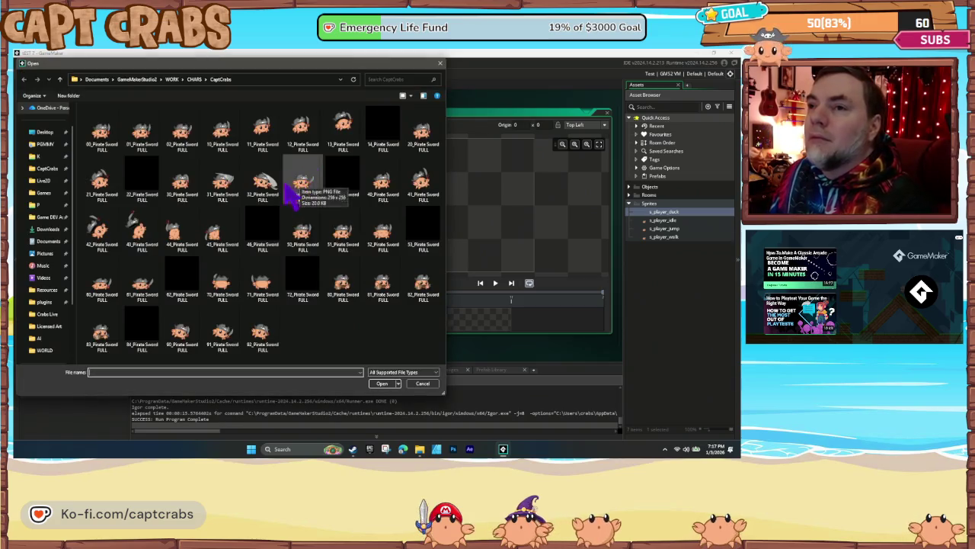
pyautogui.click(101, 285)
pyautogui.keyDown('ctrl'); pyautogui.click(142, 286); pyautogui.keyUp('ctrl')
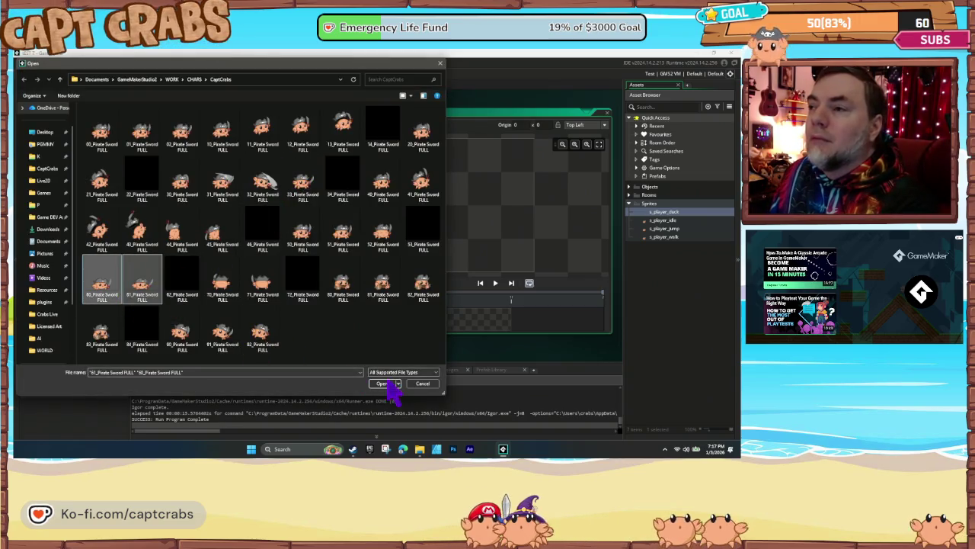
pyautogui.click(385, 383)
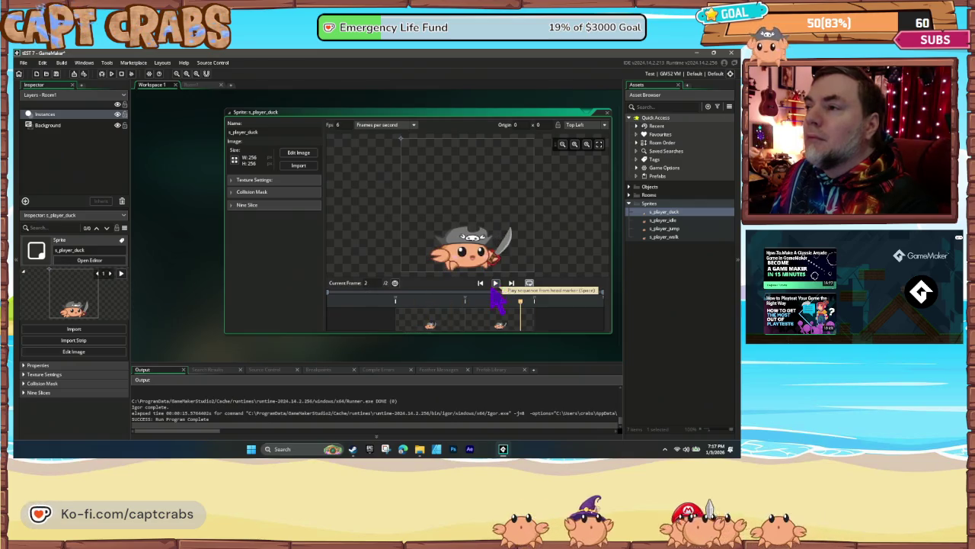
pyautogui.press('Delete')
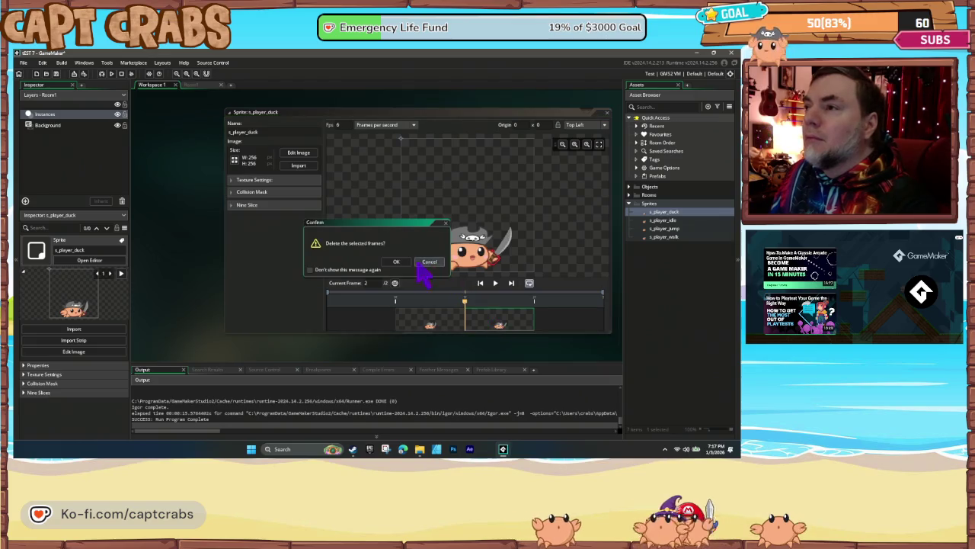
pyautogui.click(396, 262)
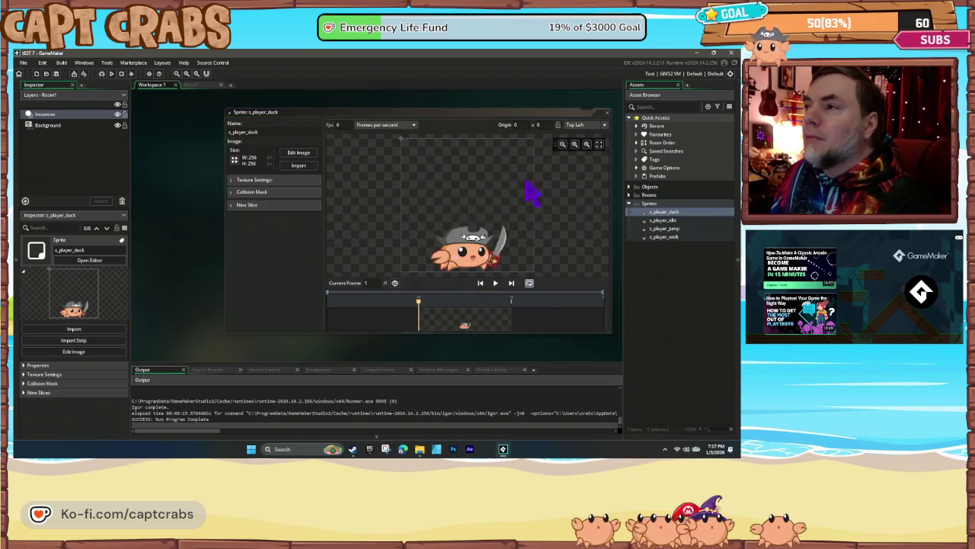
# - Set the s_player_duck origin to Bottom Centre and close the editor
pyautogui.click(601, 125)
pyautogui.click(588, 188)
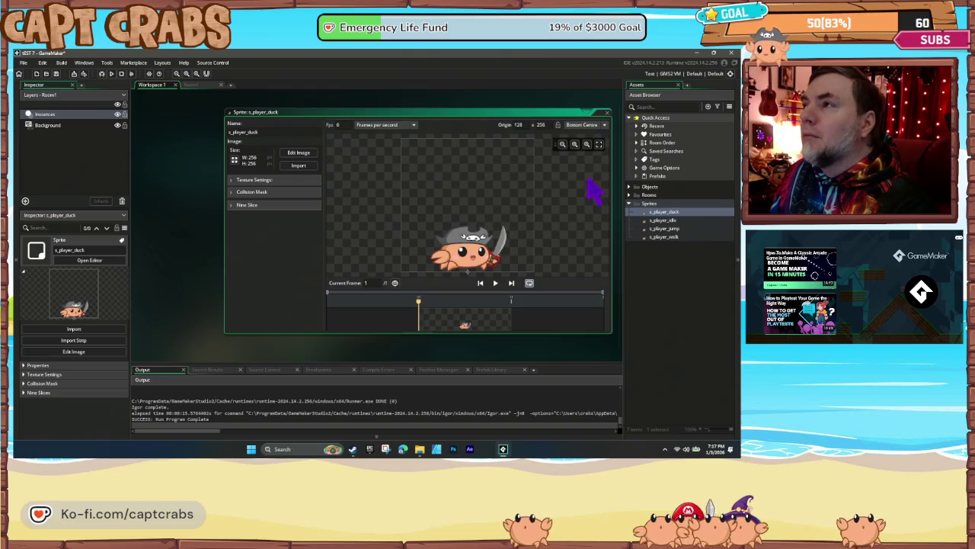
pyautogui.click(607, 113)
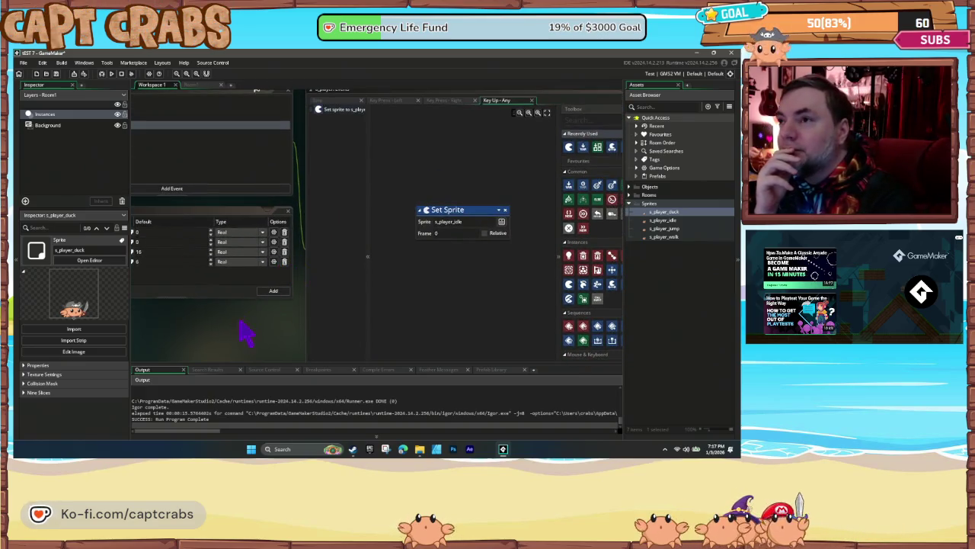
# - Add a Key Press - Down event to o_player
pyautogui.click(245, 222)
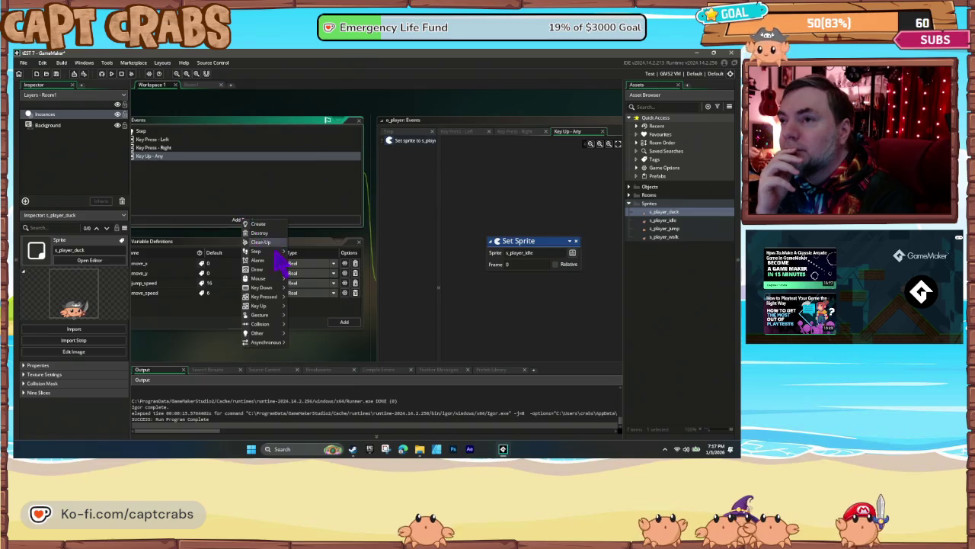
pyautogui.moveTo(281, 314)
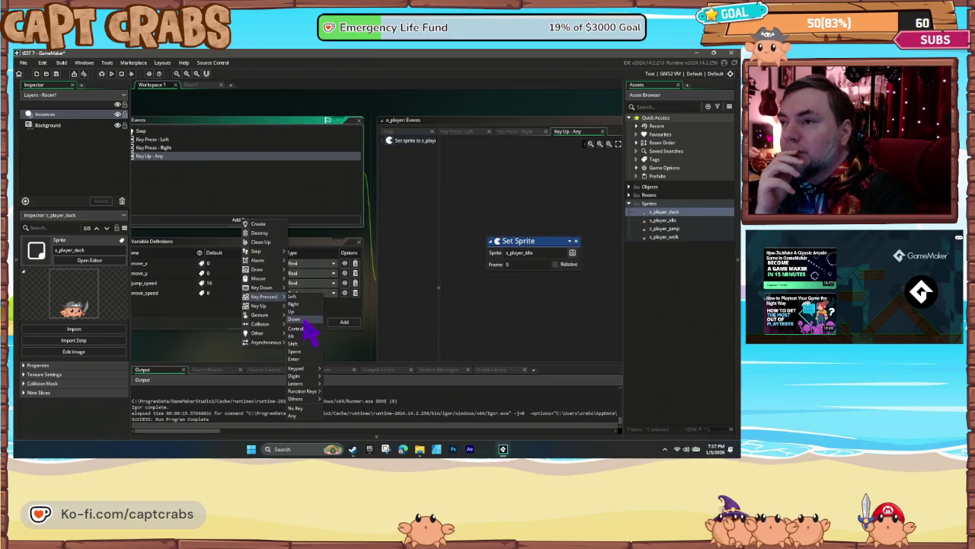
pyautogui.click(306, 320)
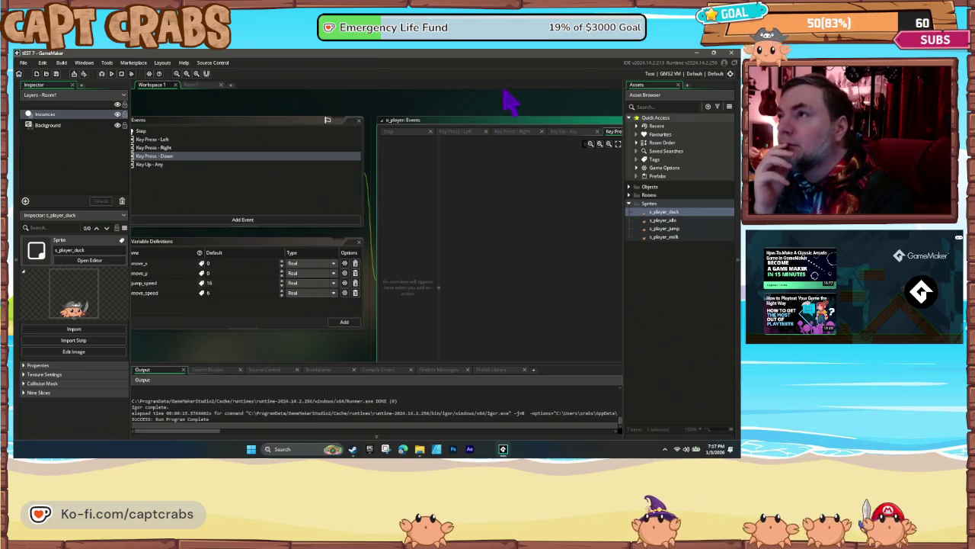
pyautogui.moveTo(509, 97); pyautogui.dragTo(381, 109)
# - Give the Down event a Set Sprite action using s_player_duck, then start a test run
pyautogui.moveTo(507, 188)
pyautogui.mouseDown()
pyautogui.moveTo(404, 214)
pyautogui.moveTo(448, 240)
pyautogui.mouseUp()
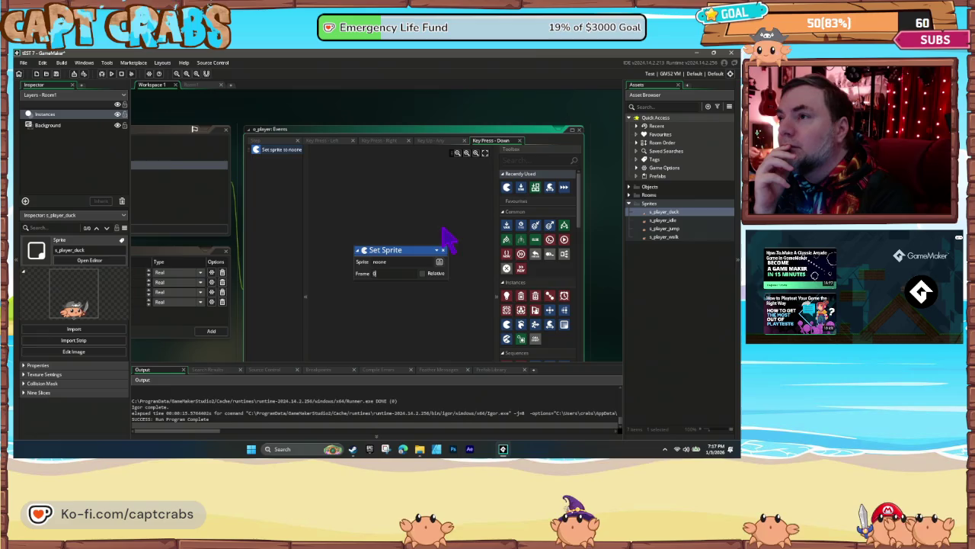
pyautogui.click(439, 262)
pyautogui.doubleClick(507, 292)
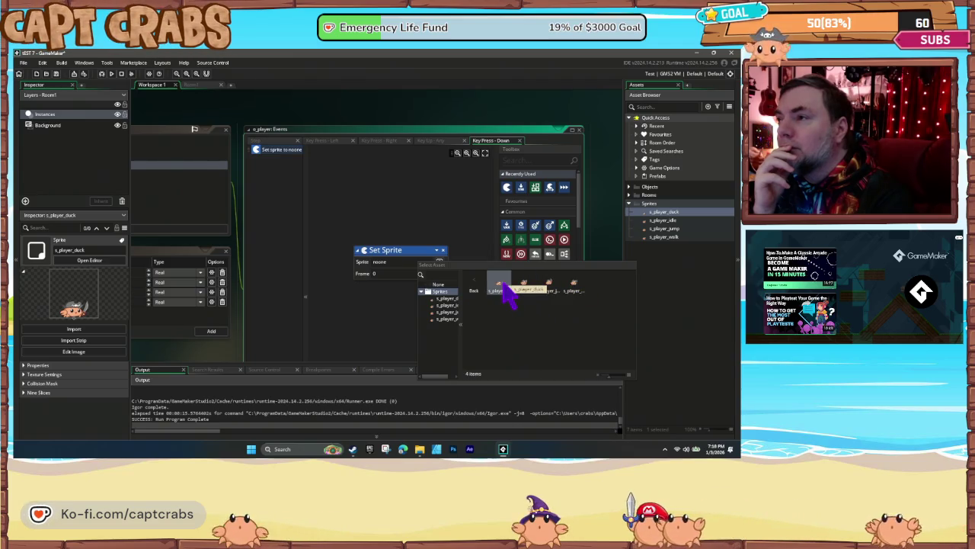
pyautogui.click(503, 287)
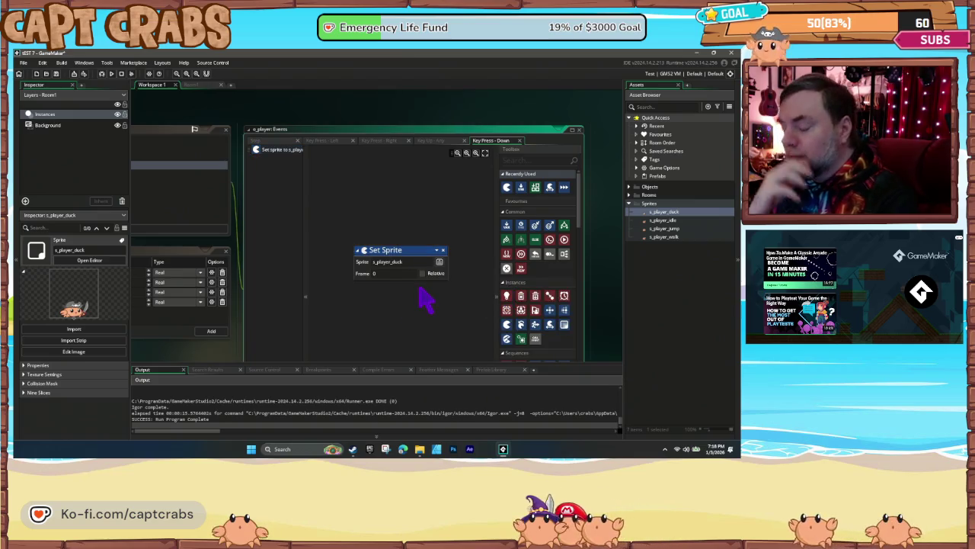
pyautogui.press('F5')
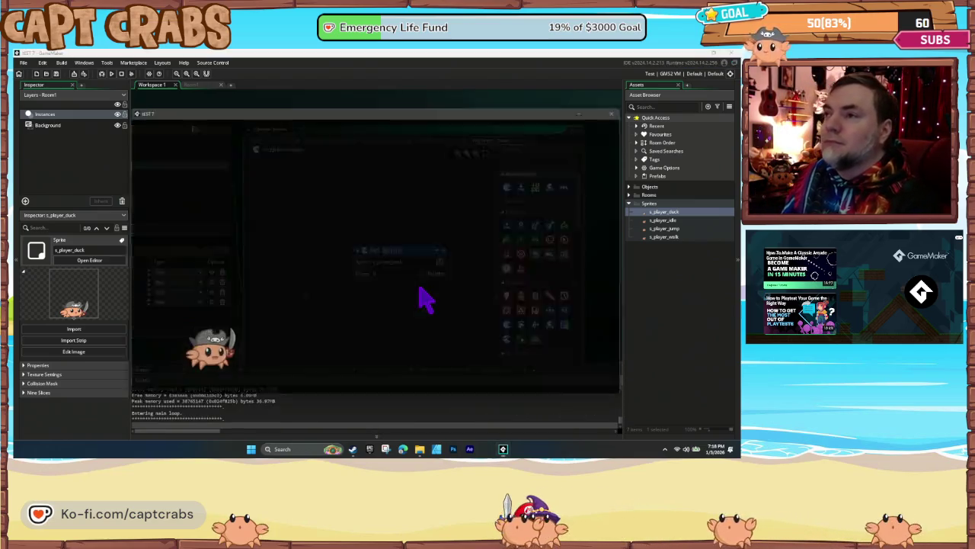
# - Walk the crab left and right, press Down to duck, then close the test game
pyautogui.press('Right')
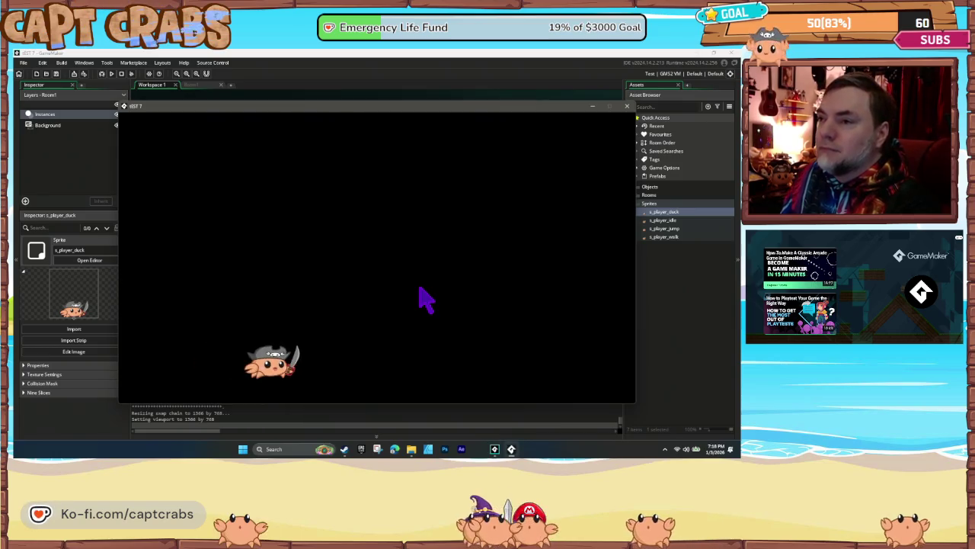
pyautogui.press('Right')
pyautogui.press('Right')
pyautogui.press('Left')
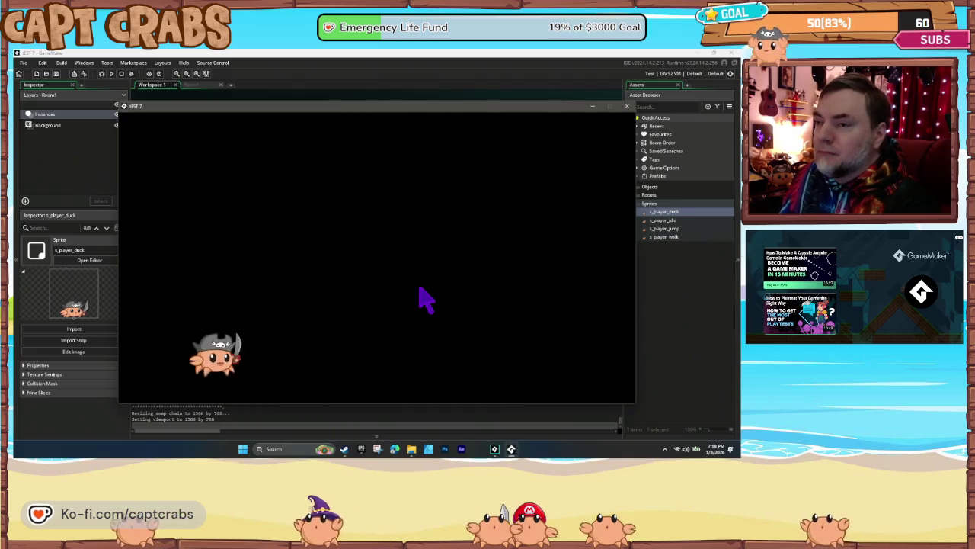
pyautogui.press('Right')
pyautogui.press('Right')
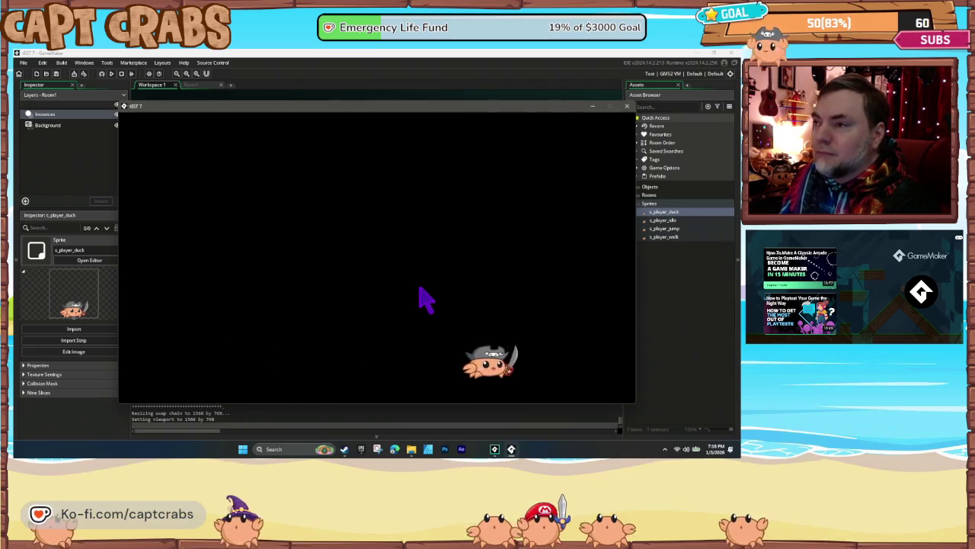
pyautogui.press('Left')
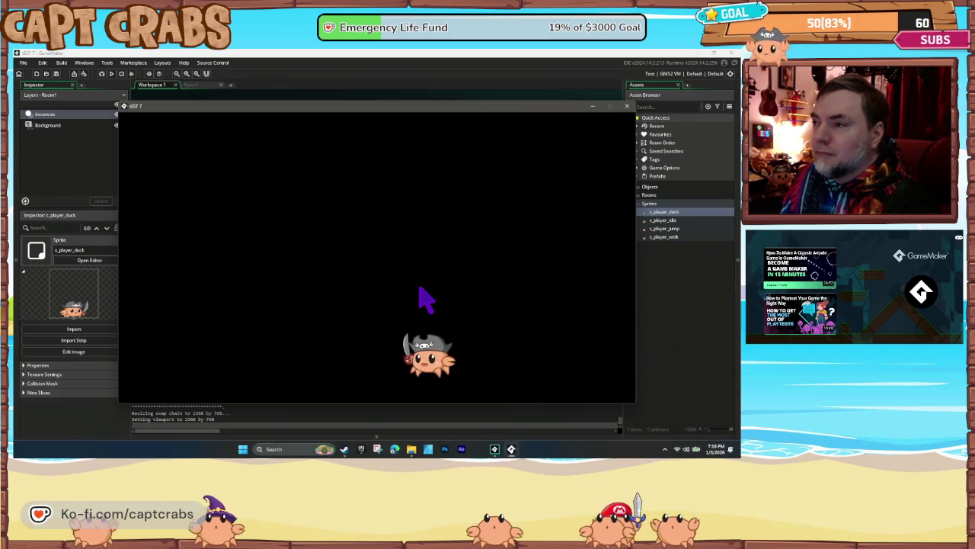
pyautogui.press('Down')
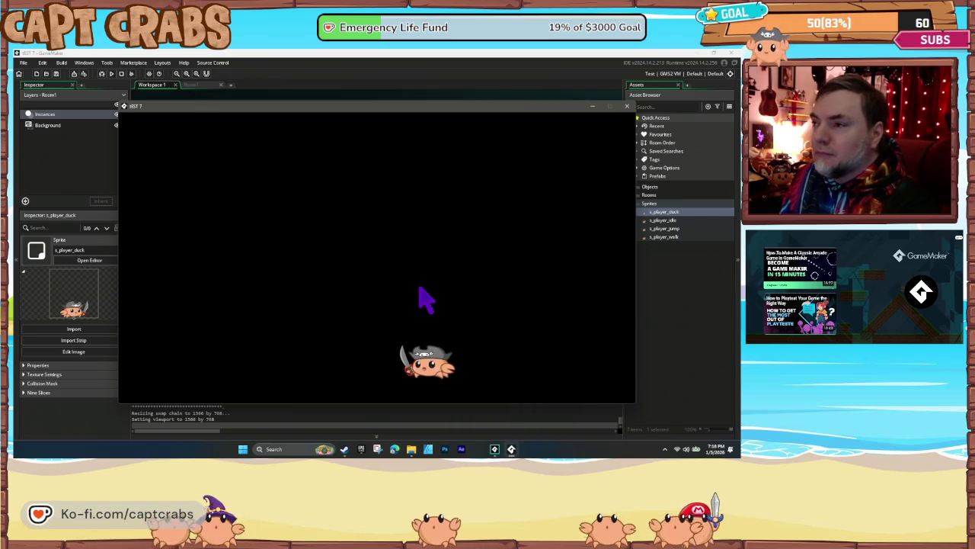
pyautogui.press('Left')
pyautogui.press('Right')
pyautogui.press('Left')
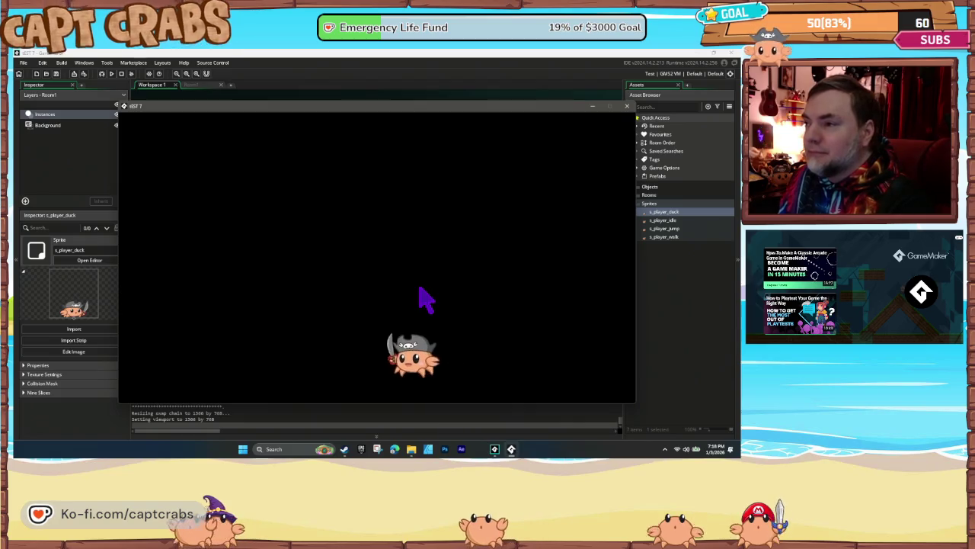
pyautogui.click(628, 108)
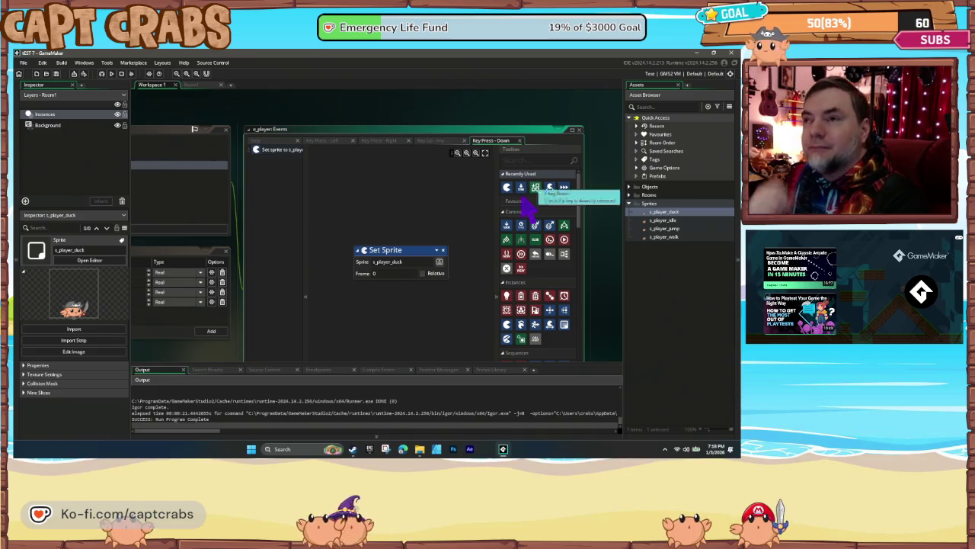
# - Add a Key Press - Space event whose Set Sprite action uses s_player_jump
pyautogui.click(183, 233)
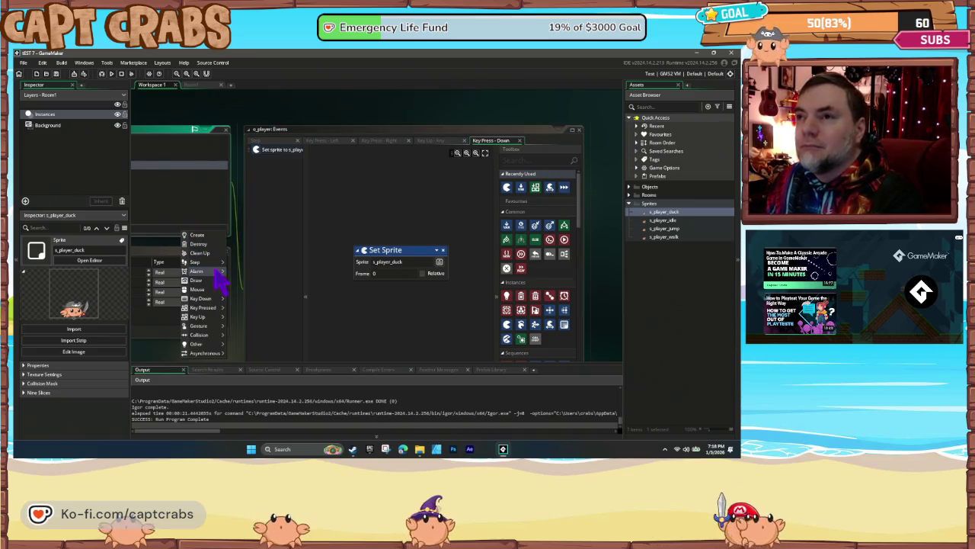
pyautogui.moveTo(221, 308)
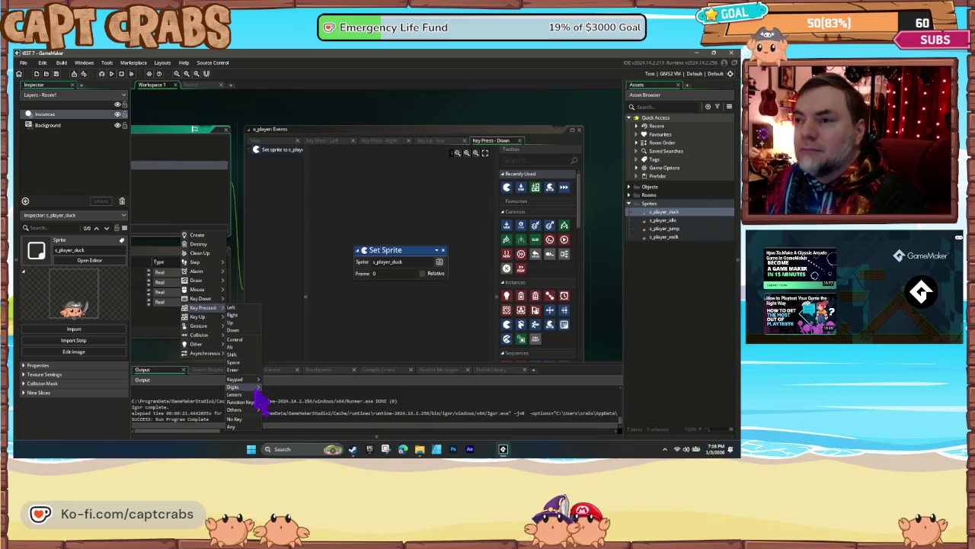
pyautogui.click(242, 362)
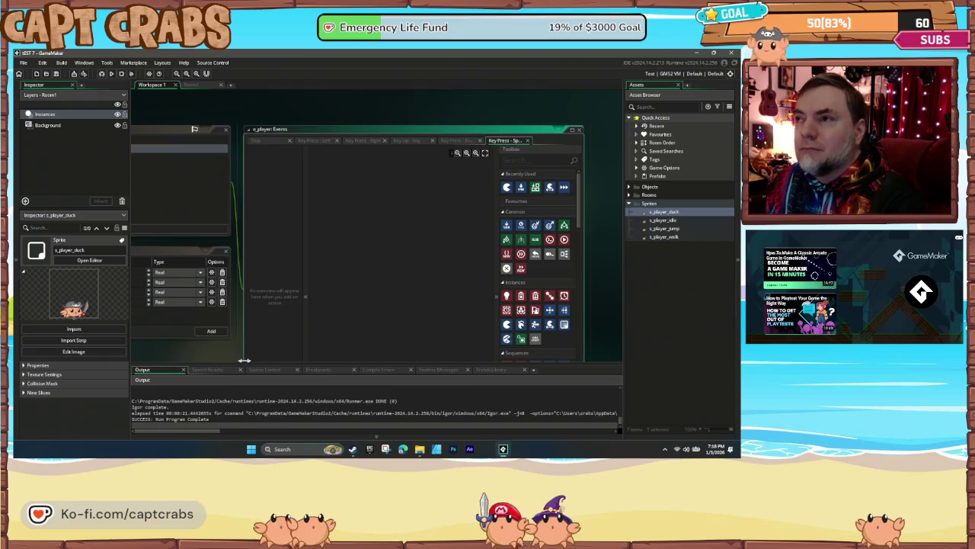
pyautogui.moveTo(507, 187); pyautogui.dragTo(366, 251)
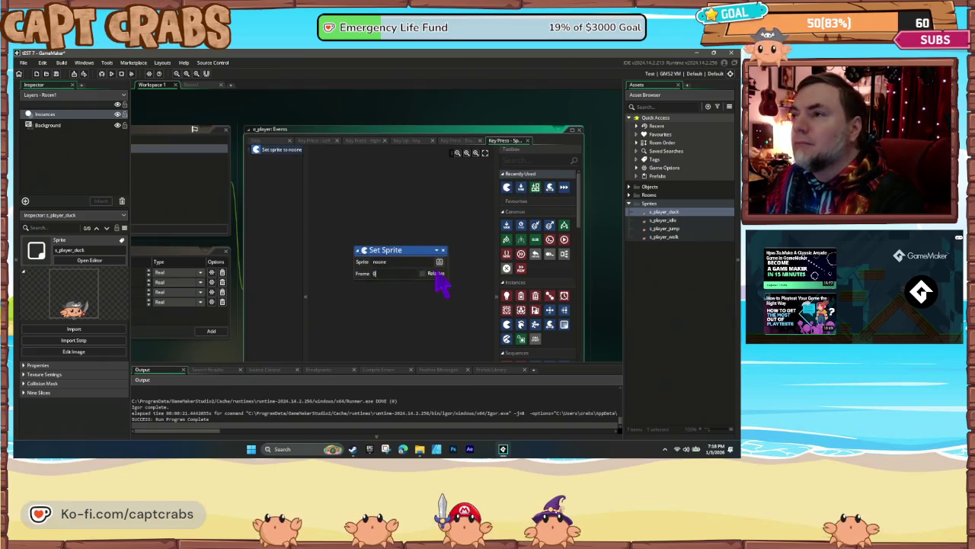
pyautogui.click(440, 261)
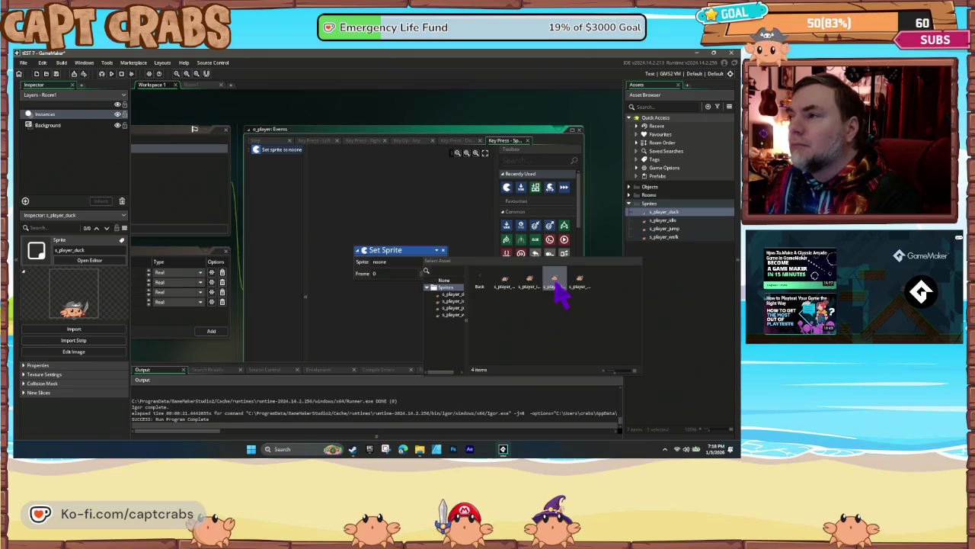
pyautogui.click(555, 285)
# - Test-run the game, walk the crab right, and close the game window
pyautogui.press('F5')
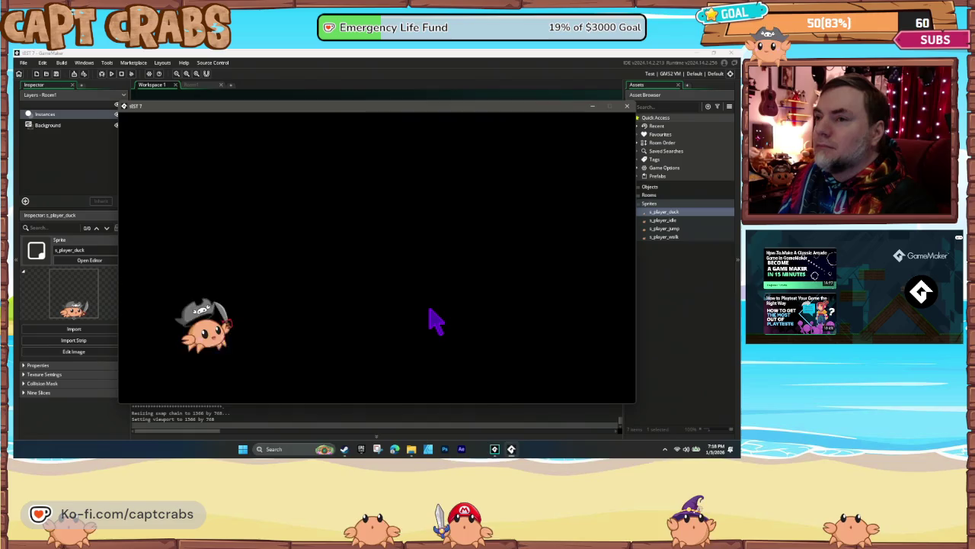
pyautogui.press('Right')
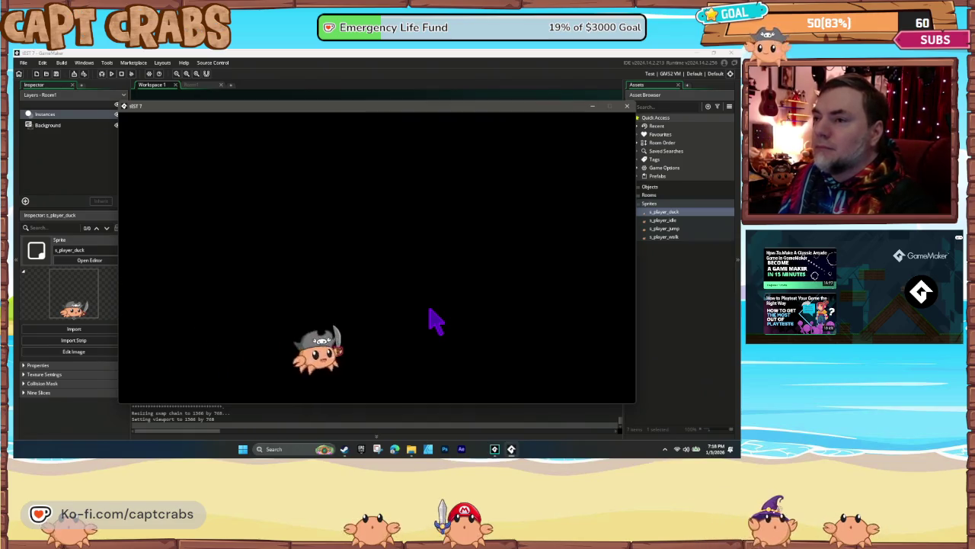
pyautogui.click(626, 107)
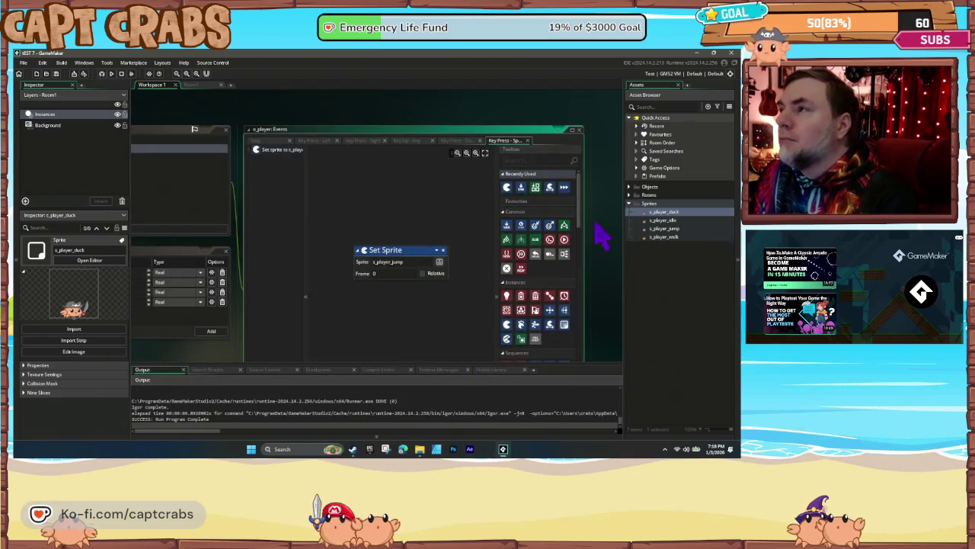
pyautogui.rightClick(649, 208)
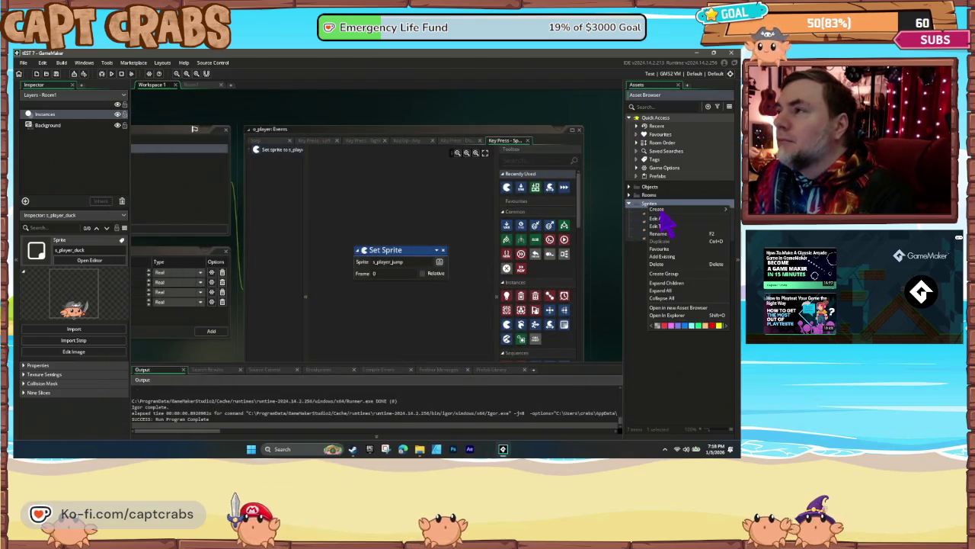
# - Create a new sprite and import the grey tile image from the WORLD folder
pyautogui.moveTo(660, 213)
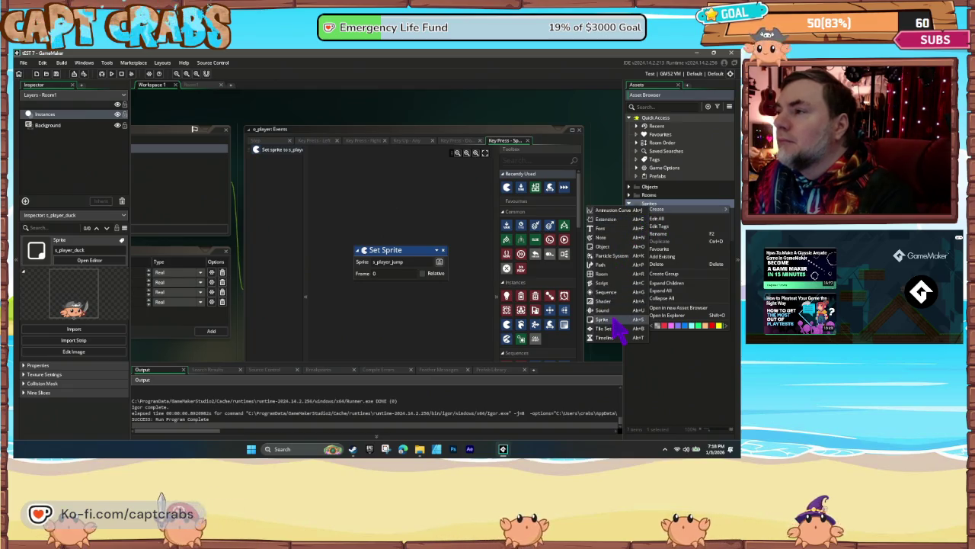
pyautogui.click(616, 320)
pyautogui.click(219, 174)
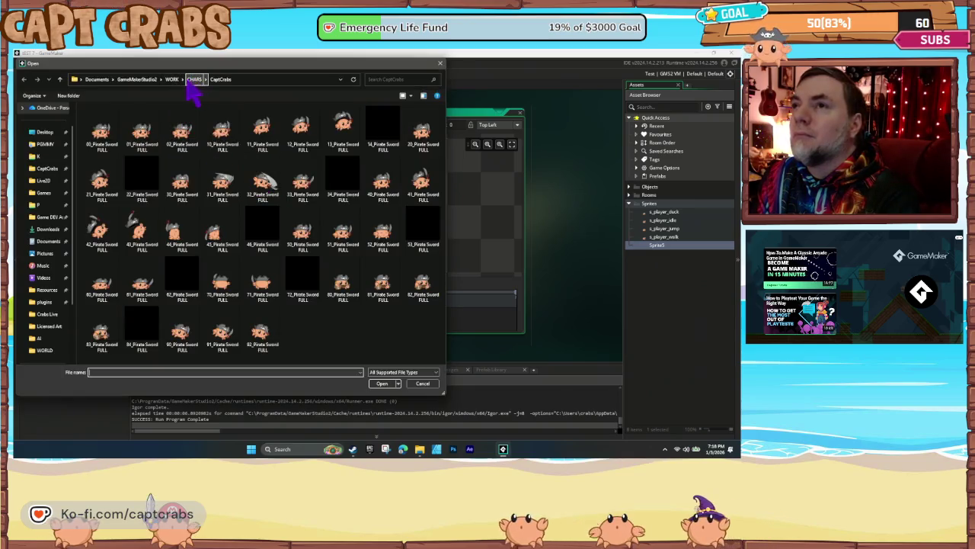
pyautogui.click(179, 85)
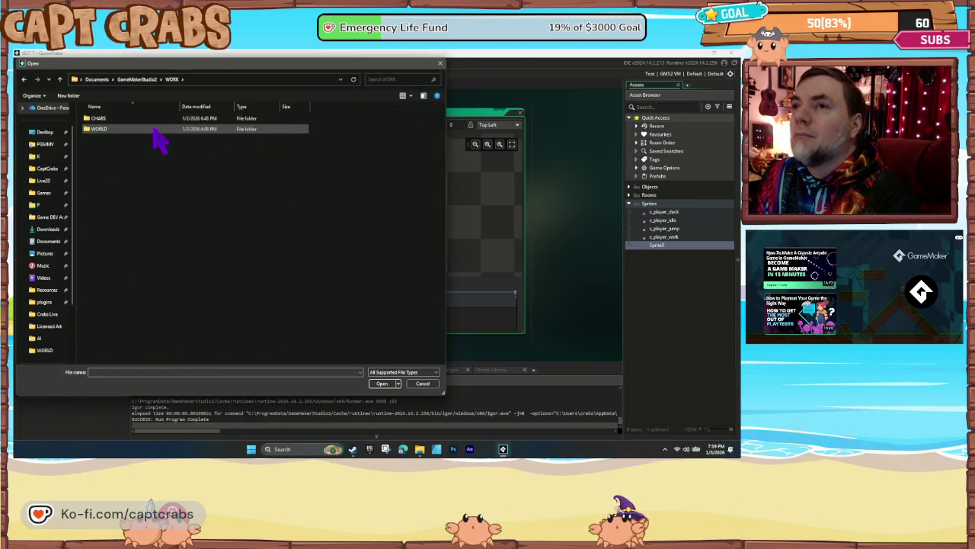
pyautogui.doubleClick(154, 129)
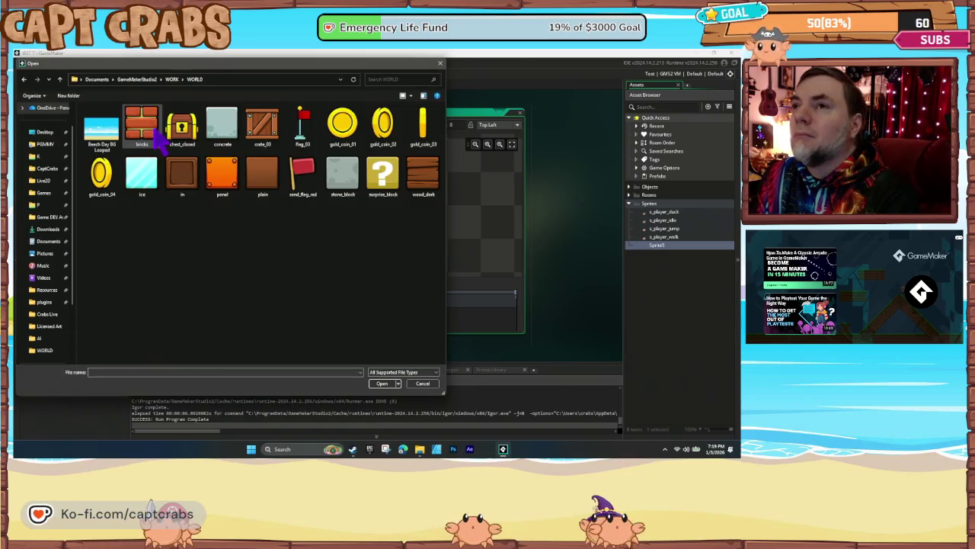
pyautogui.doubleClick(183, 179)
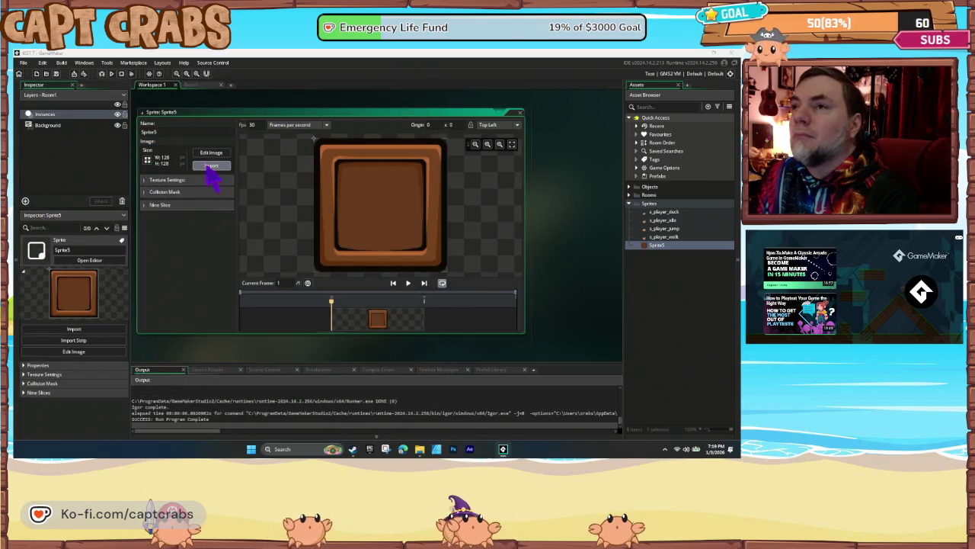
pyautogui.click(211, 166)
pyautogui.doubleClick(342, 193)
pyautogui.write('s_ground')
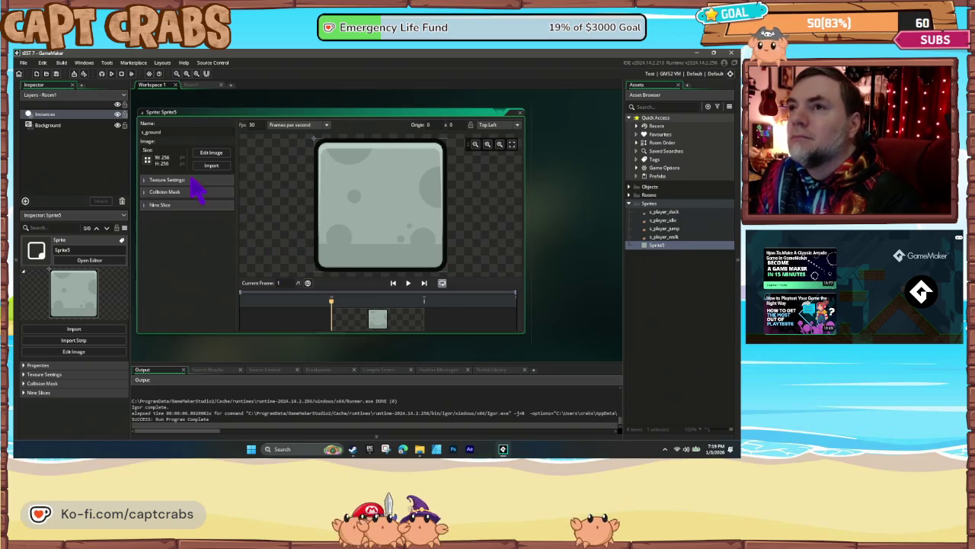
# - Resize the s_ground image to 128 × 128 pixels and close the sprite editor
pyautogui.click(148, 159)
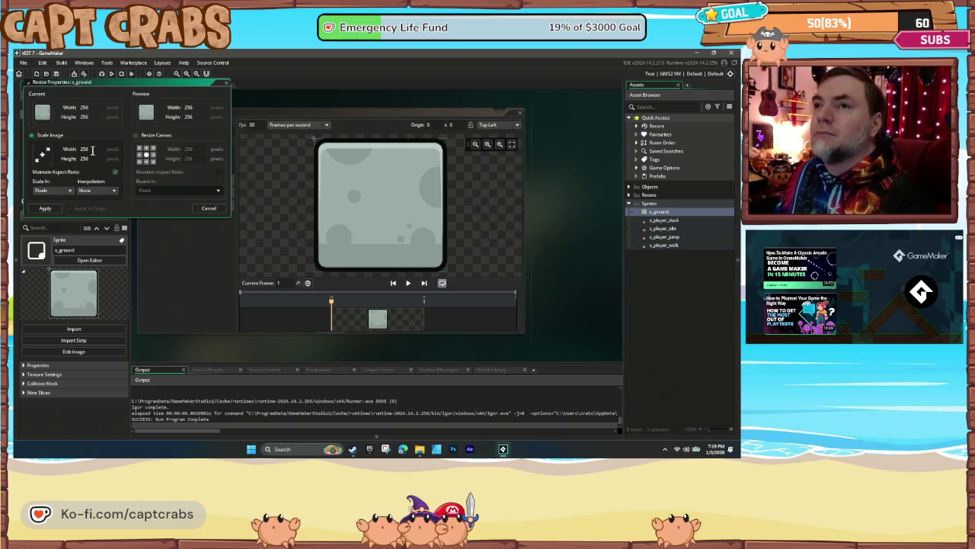
pyautogui.write('8')
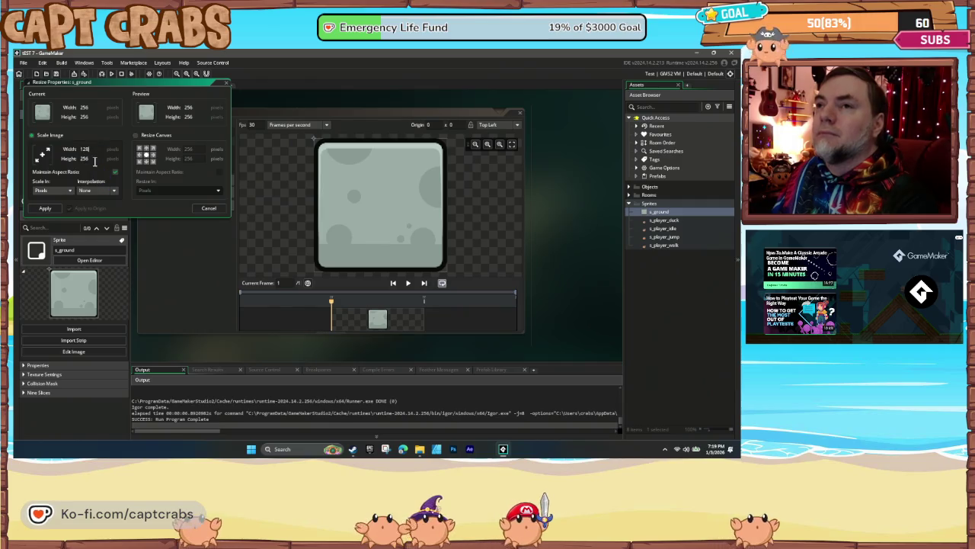
pyautogui.click(45, 208)
pyautogui.click(45, 208)
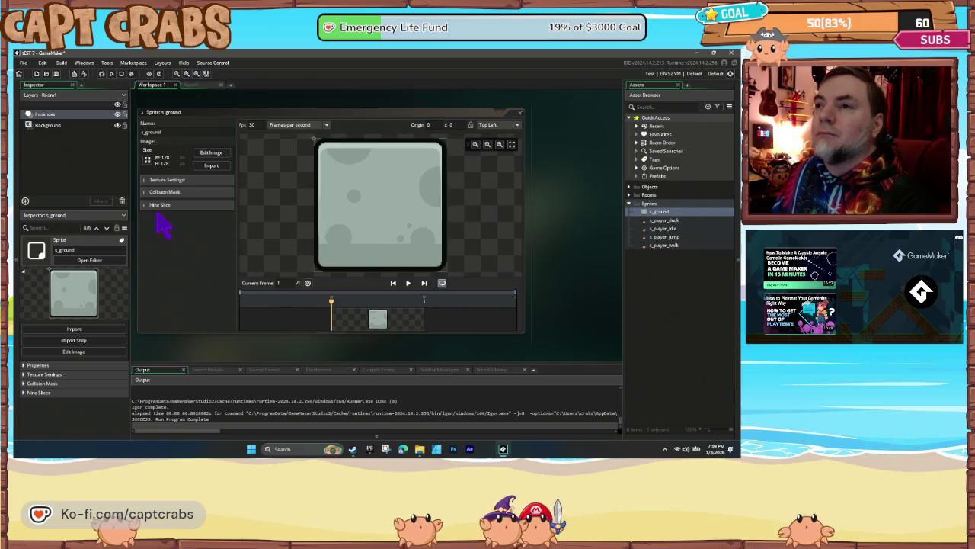
pyautogui.click(521, 112)
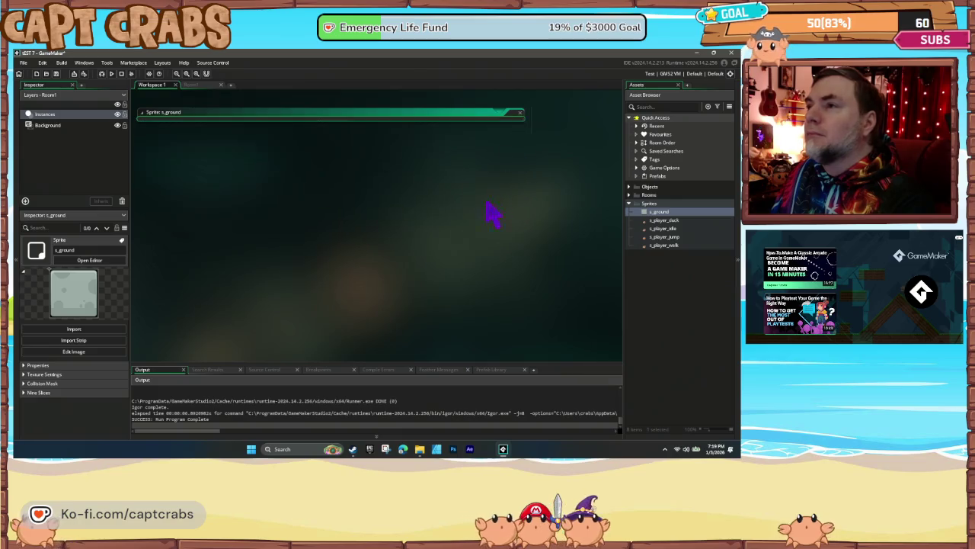
# - In Room1, move the crab instance to position 160, 608
pyautogui.click(195, 85)
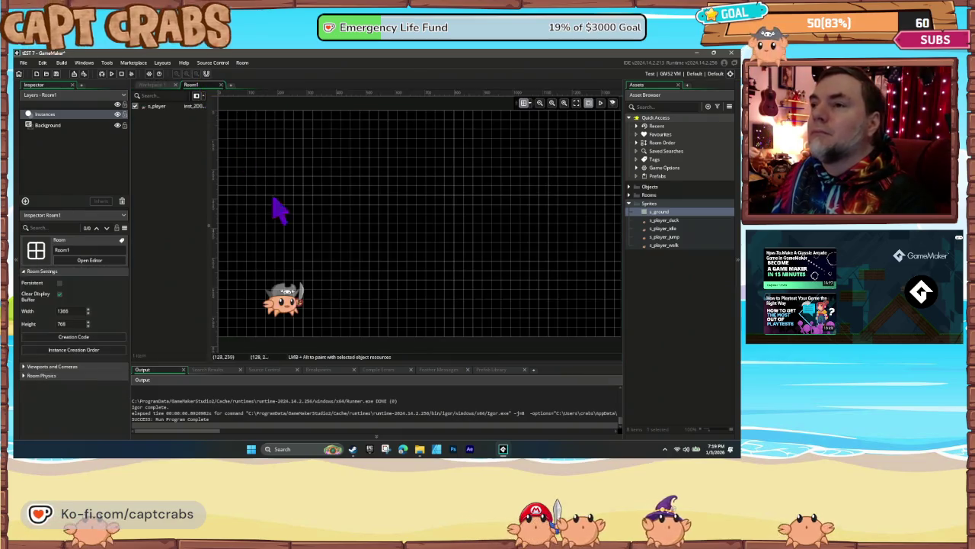
pyautogui.click(276, 274)
pyautogui.moveTo(275, 274); pyautogui.dragTo(266, 264)
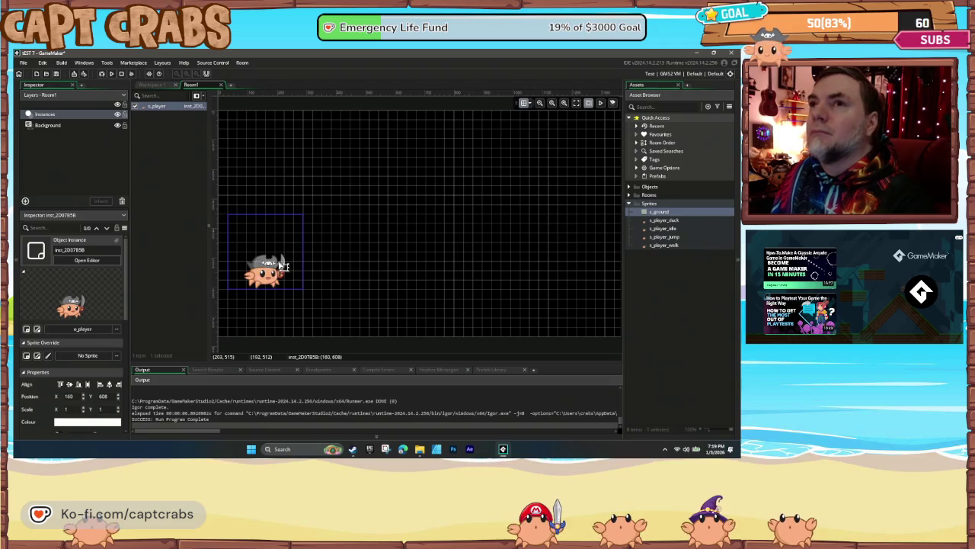
# - Set the Background layer colour to blue 008FFF
pyautogui.click(77, 126)
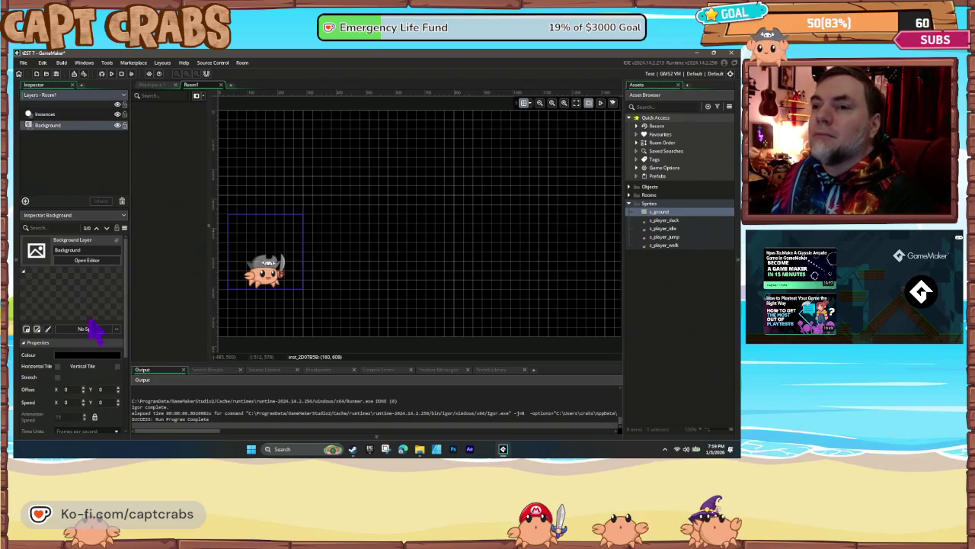
pyautogui.click(91, 355)
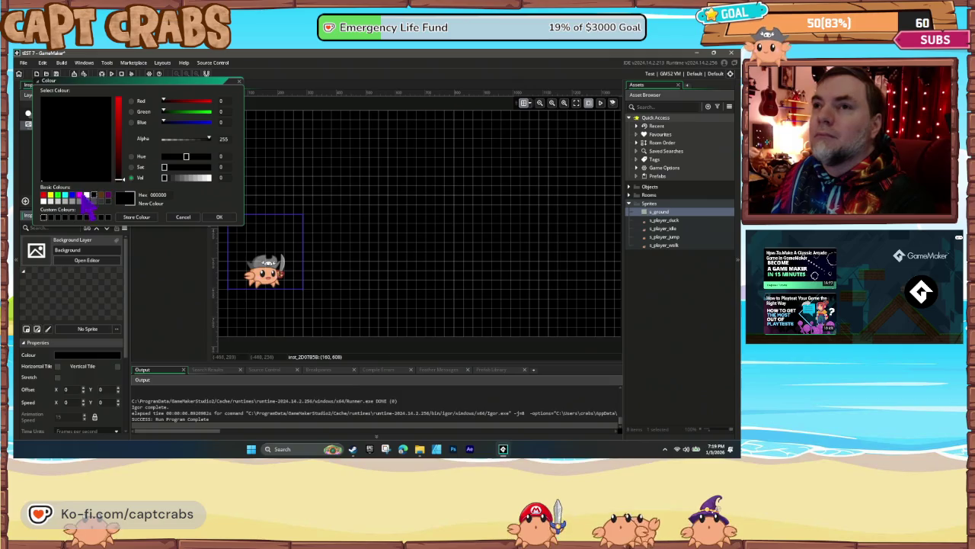
pyautogui.click(69, 195)
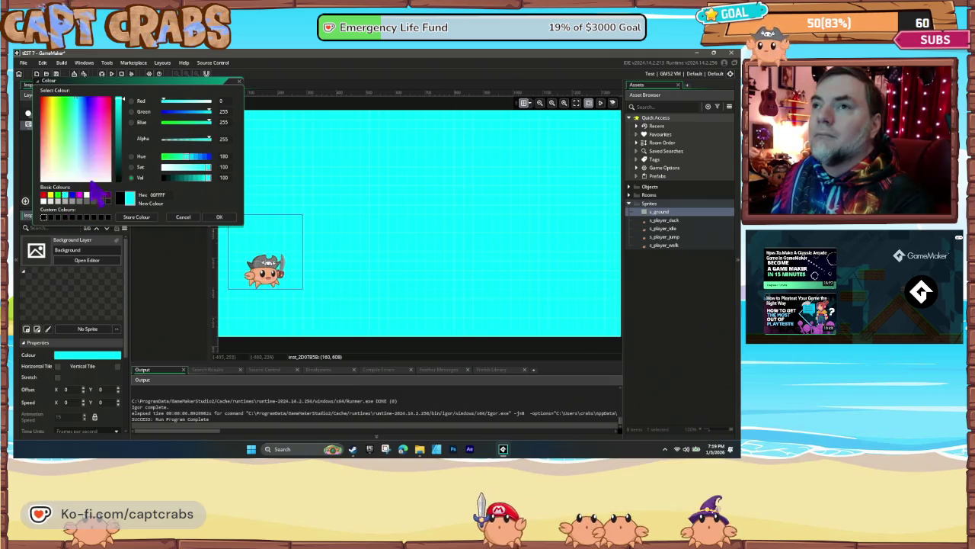
pyautogui.click(189, 113)
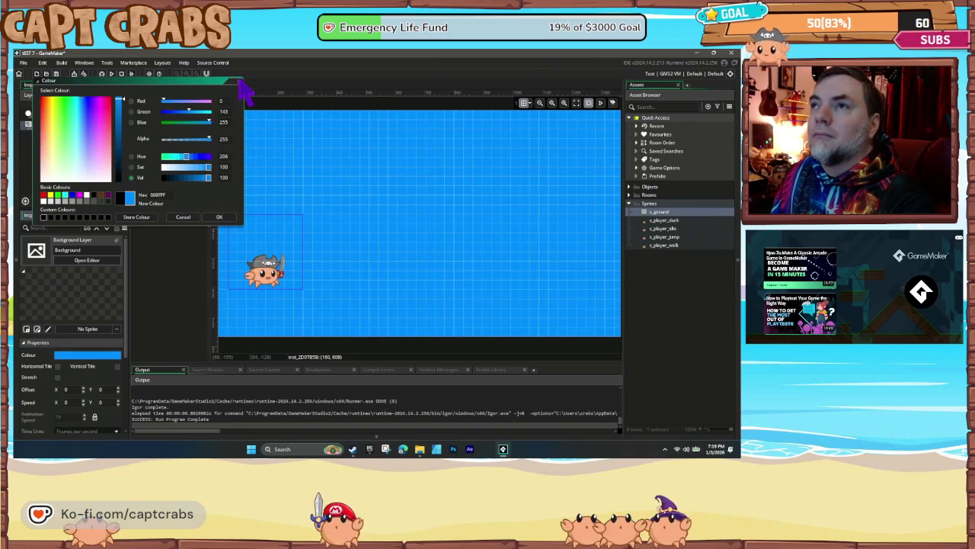
pyautogui.click(244, 90)
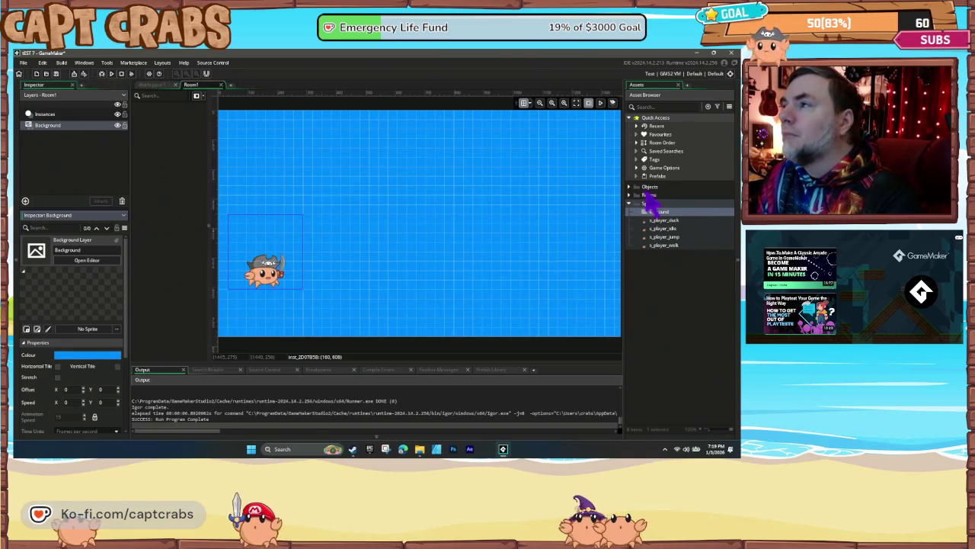
pyautogui.rightClick(651, 189)
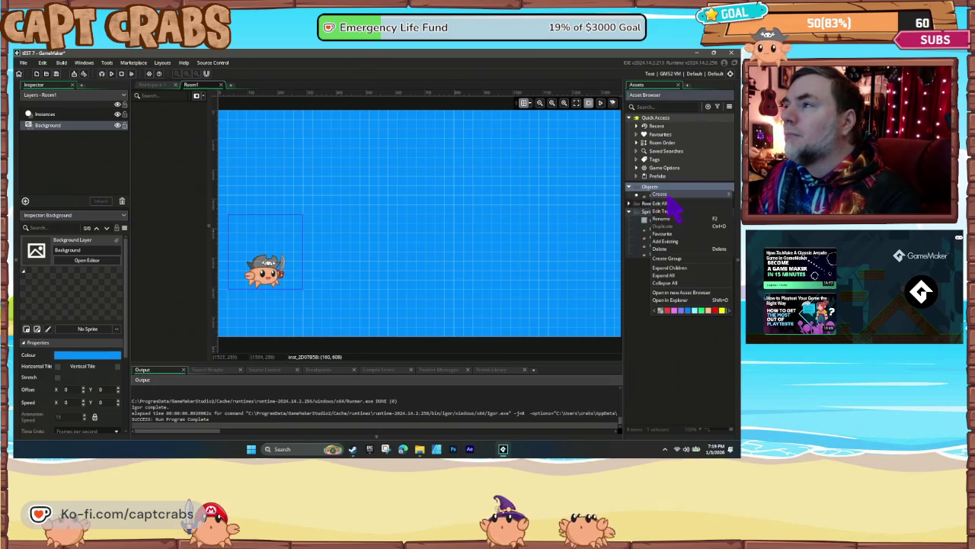
# - Create a new object using the s_ground sprite, name it o_ground, and return to Room1
pyautogui.moveTo(669, 197)
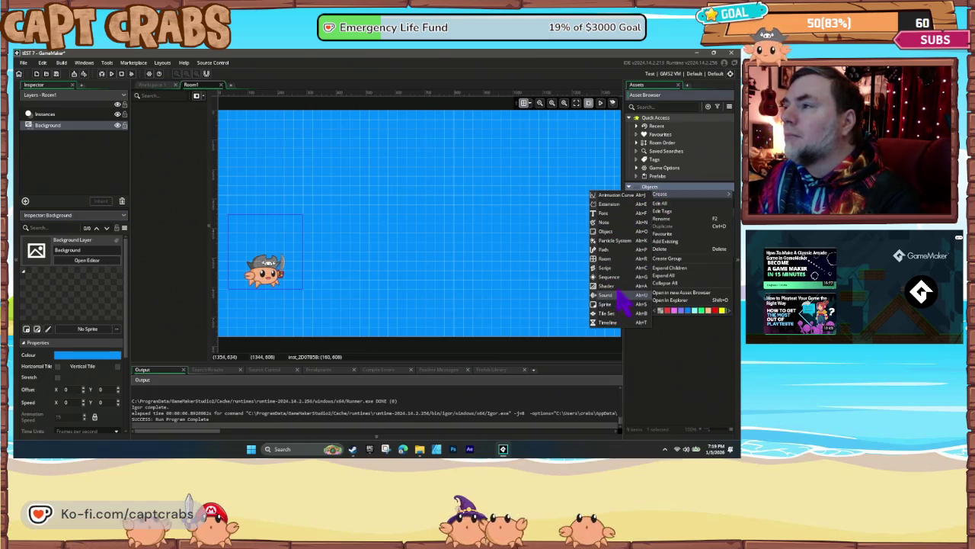
pyautogui.click(616, 231)
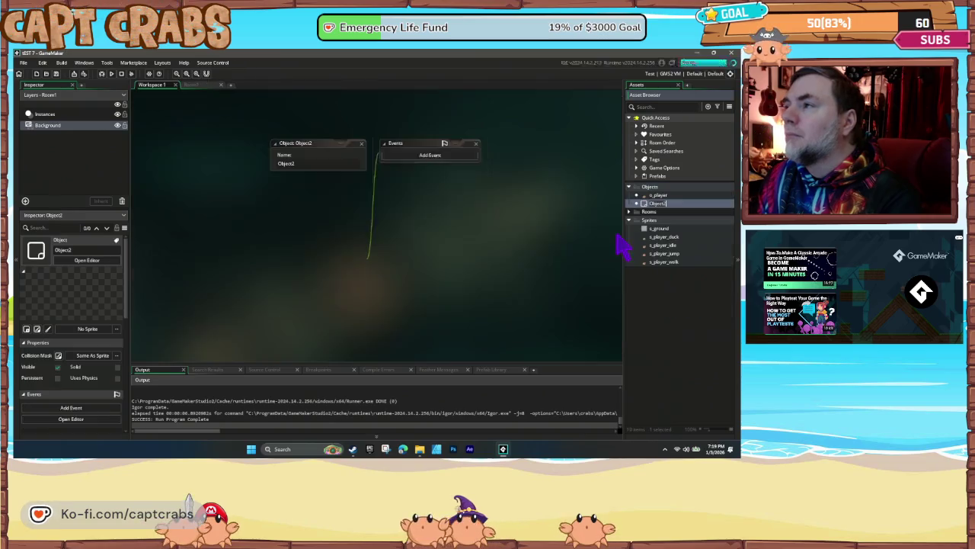
pyautogui.click(344, 197)
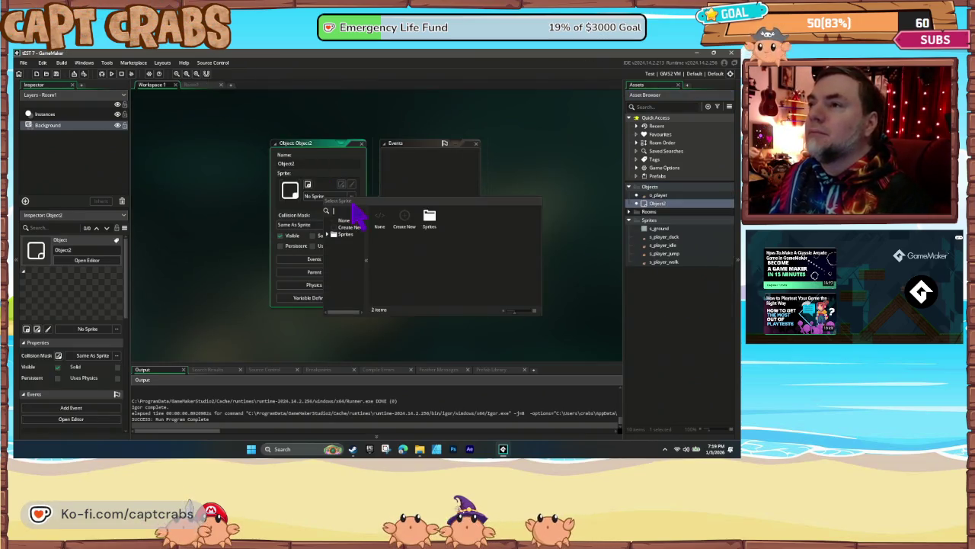
pyautogui.click(403, 220)
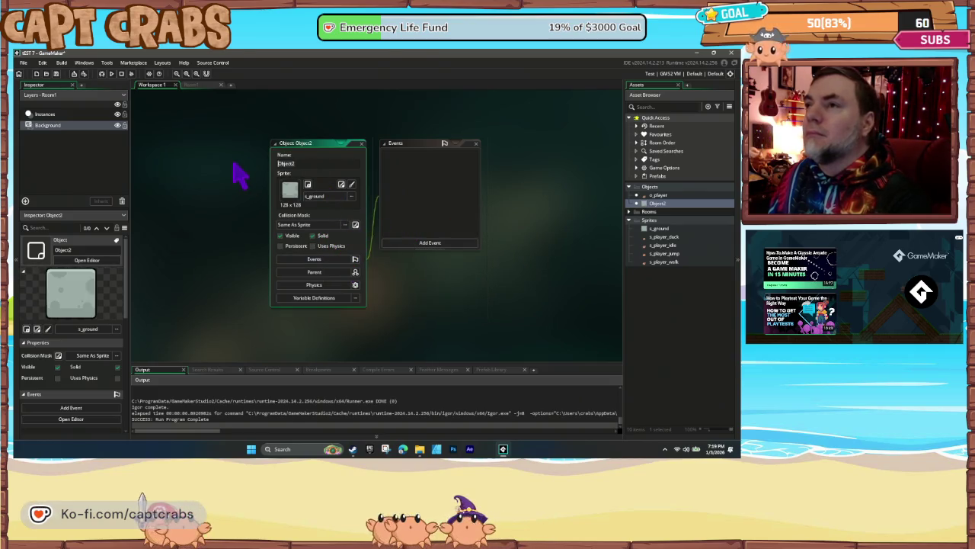
pyautogui.write('o_ground')
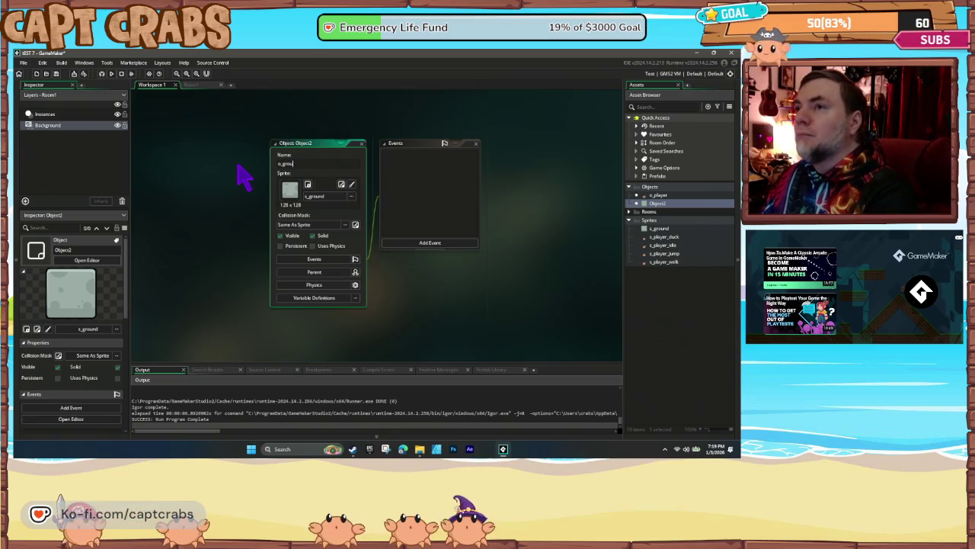
pyautogui.click(361, 143)
pyautogui.click(206, 86)
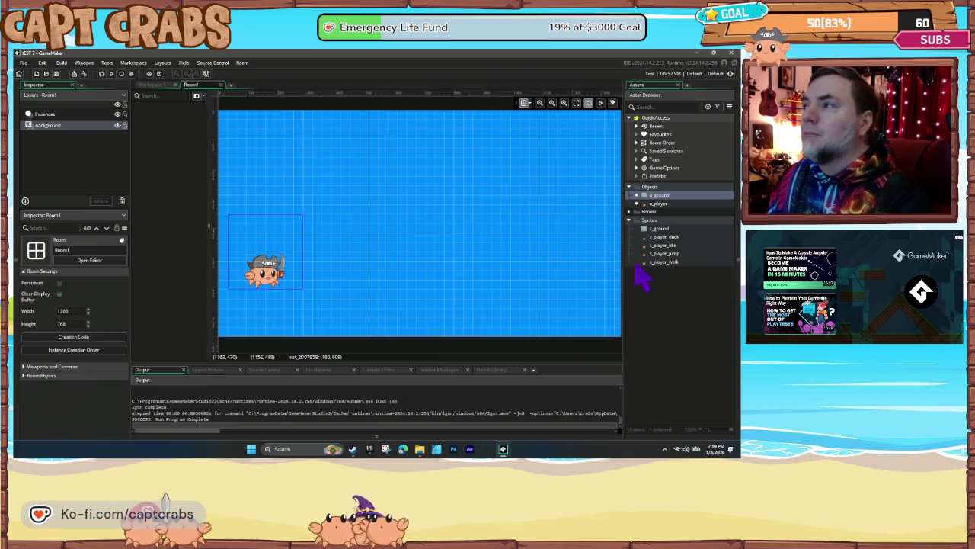
# - Drop an s_ground sprite into Room1, creating a new asset layer for it
pyautogui.click(657, 229)
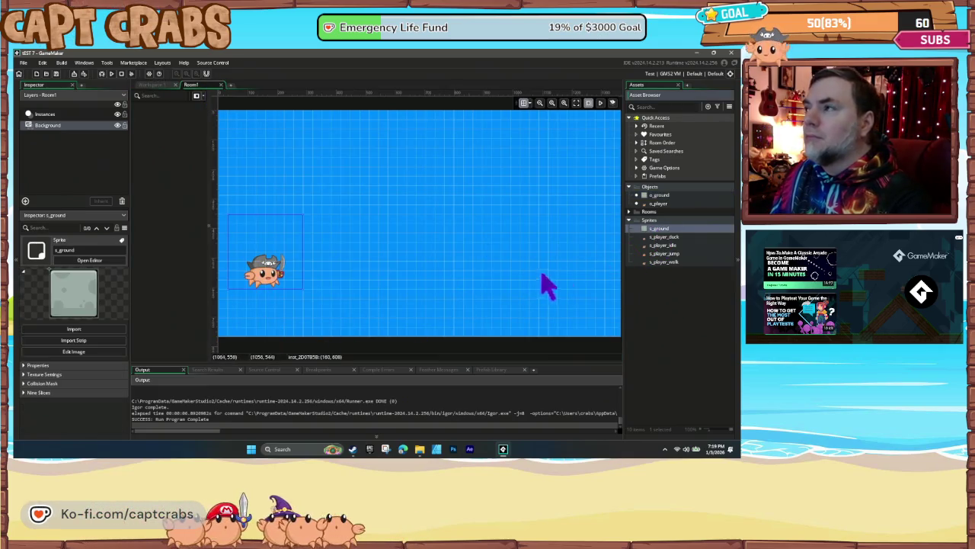
pyautogui.moveTo(646, 236); pyautogui.dragTo(248, 326)
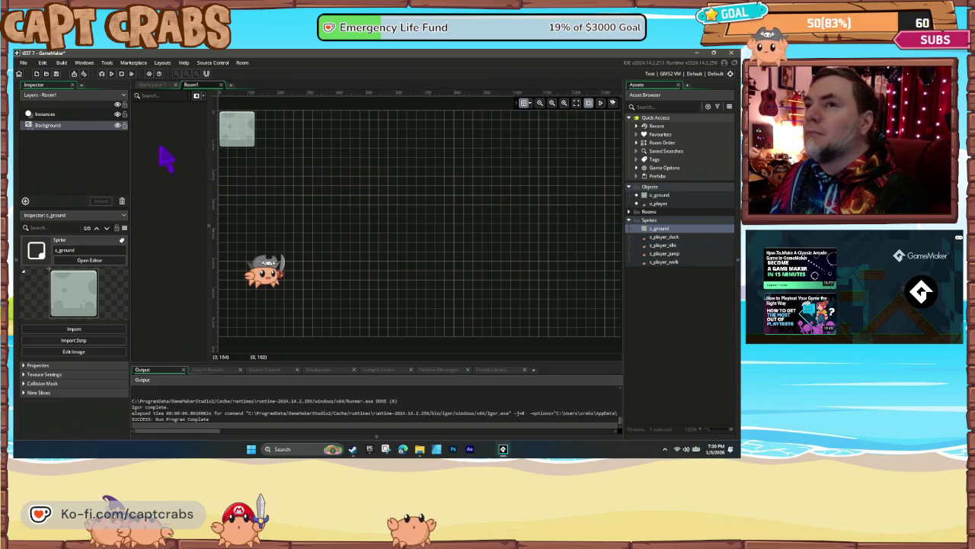
pyautogui.click(57, 115)
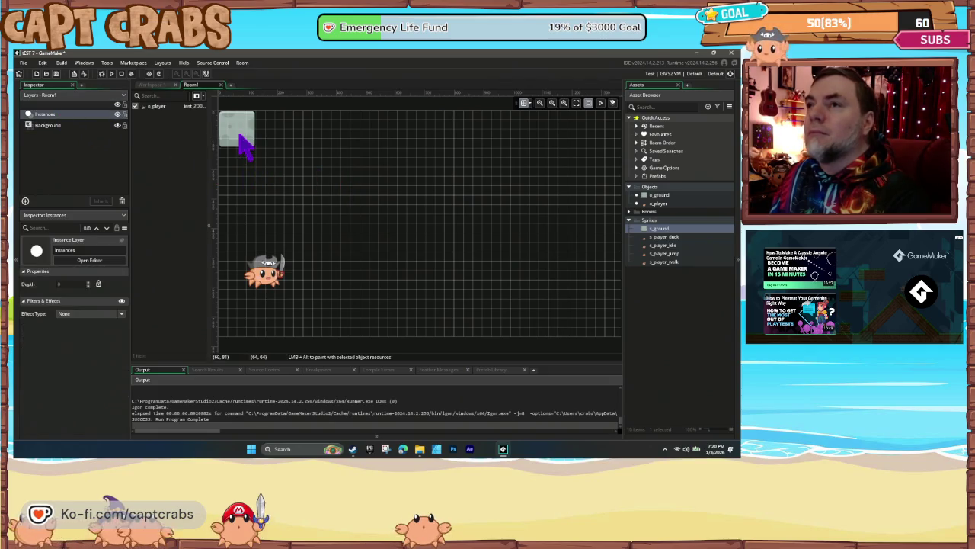
pyautogui.click(267, 283)
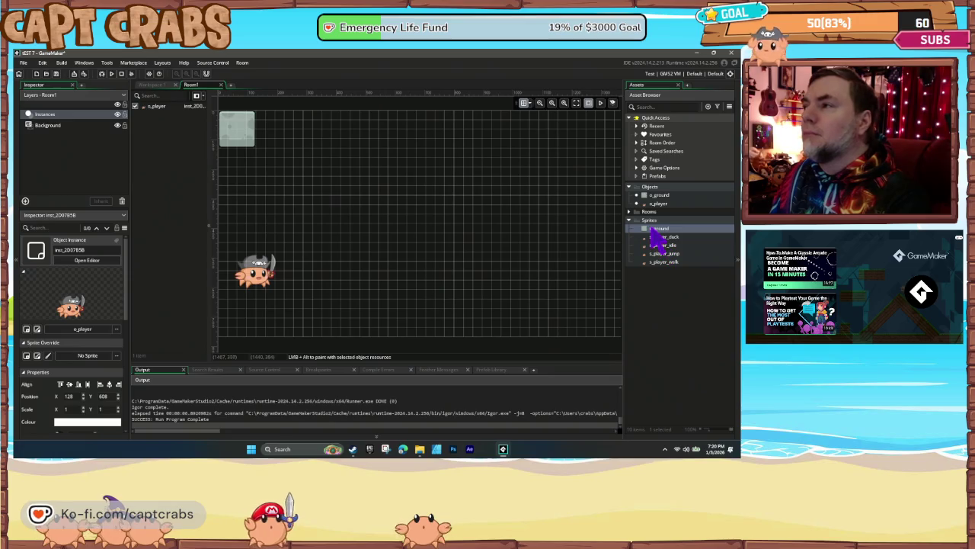
pyautogui.moveTo(255, 337); pyautogui.dragTo(255, 337)
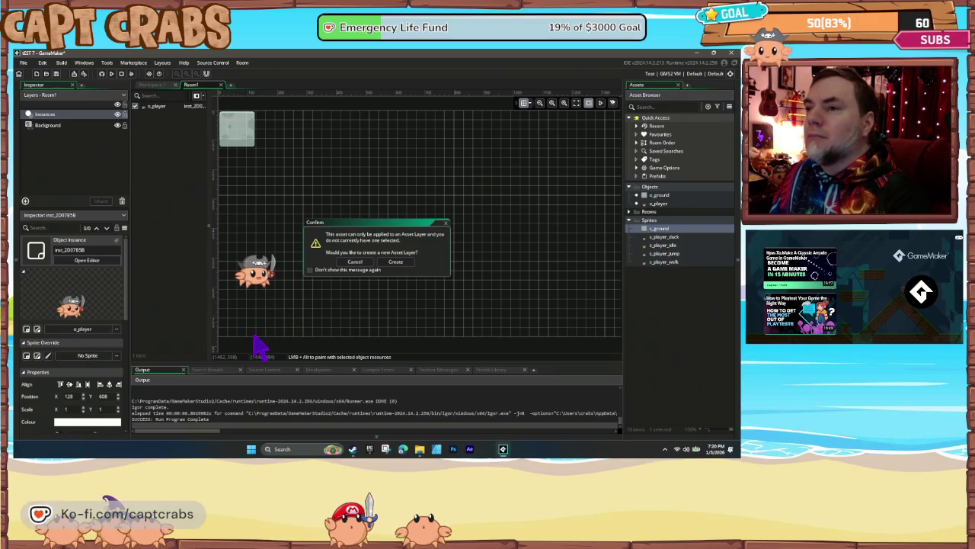
pyautogui.click(396, 262)
# - Arrange ground tiles along the bottom of the room, leaving a gap in the row
pyautogui.moveTo(268, 352)
pyautogui.mouseDown()
pyautogui.moveTo(244, 325)
pyautogui.moveTo(271, 334)
pyautogui.moveTo(290, 318)
pyautogui.mouseUp()
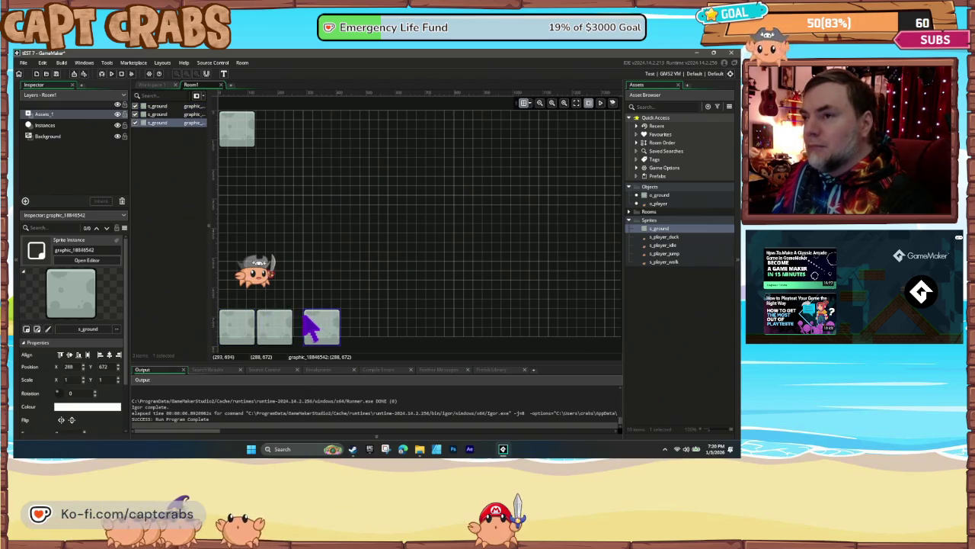
pyautogui.moveTo(308, 326)
pyautogui.mouseDown()
pyautogui.moveTo(490, 331)
pyautogui.moveTo(509, 328)
pyautogui.moveTo(502, 314)
pyautogui.mouseUp()
pyautogui.click(555, 326)
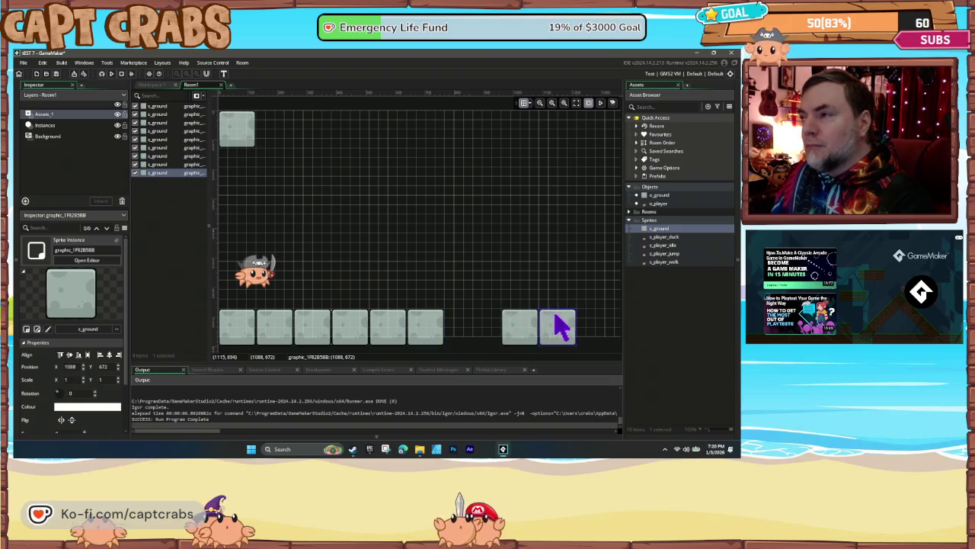
pyautogui.click(585, 326)
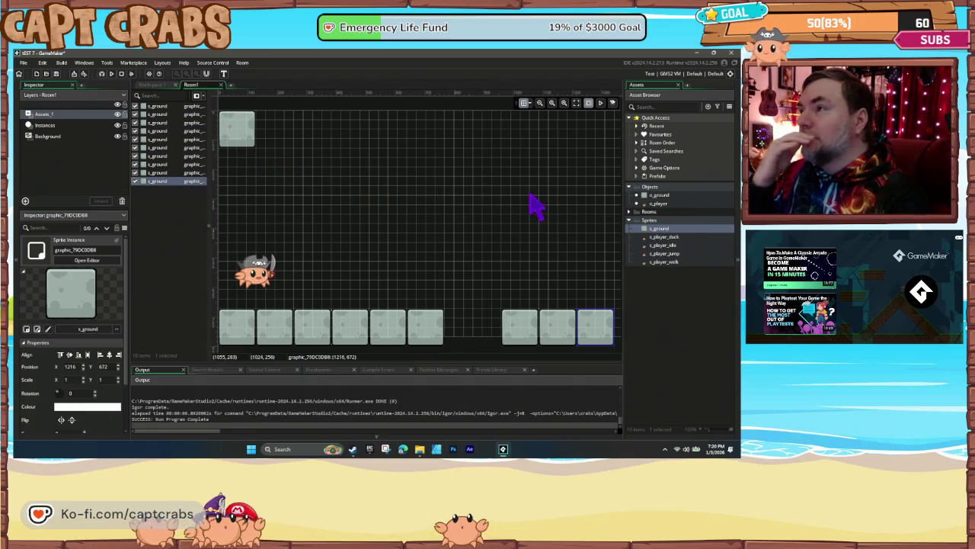
pyautogui.click(54, 135)
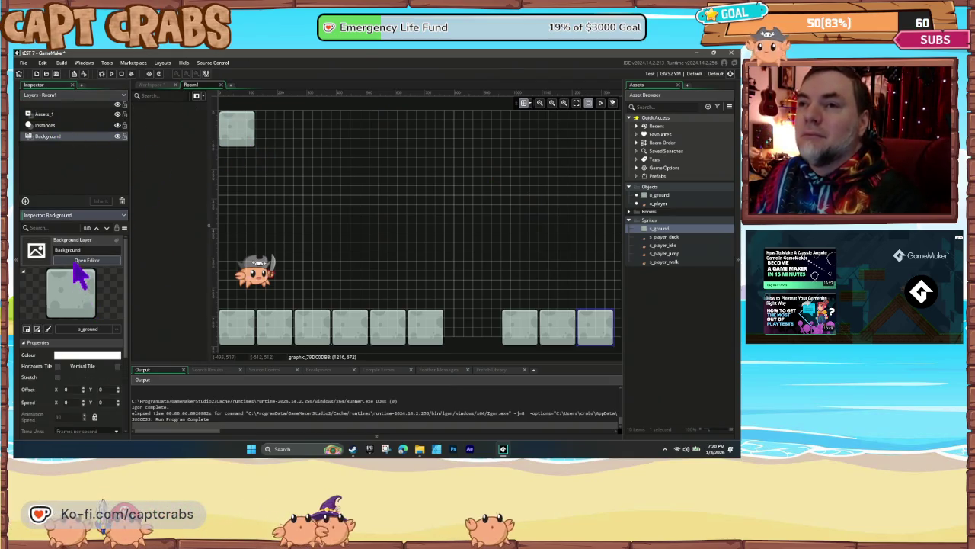
# - Create a new sprite from the Beach Day BG Looped image
pyautogui.click(82, 330)
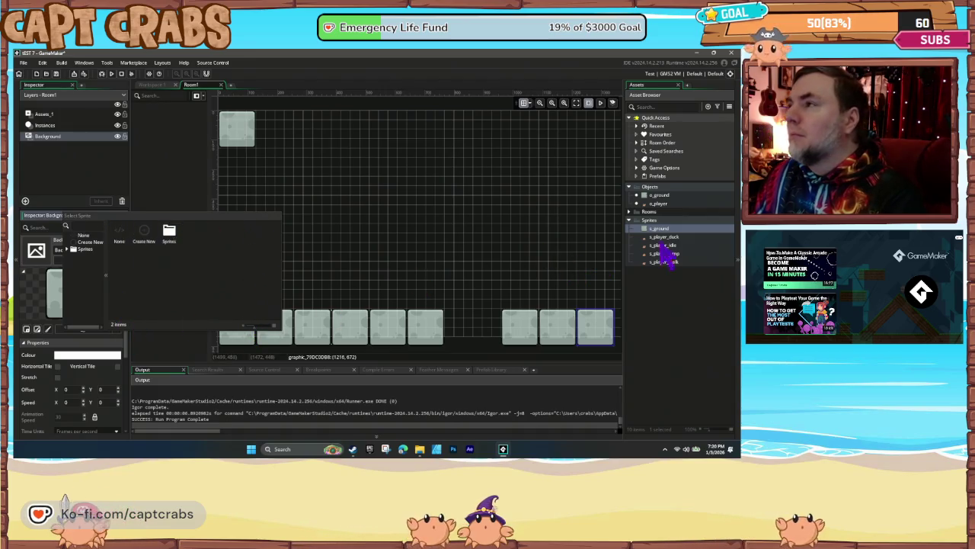
pyautogui.click(653, 221)
pyautogui.rightClick(653, 222)
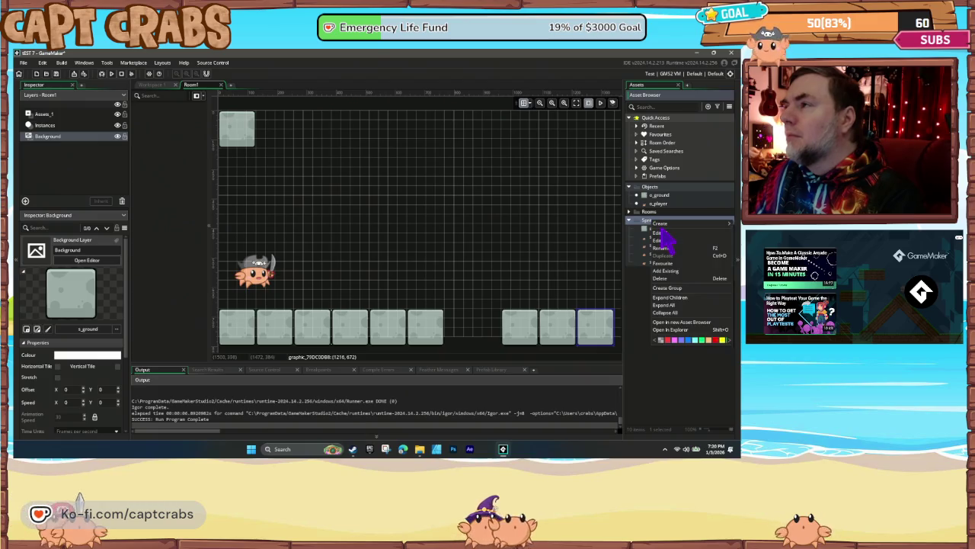
pyautogui.moveTo(662, 224)
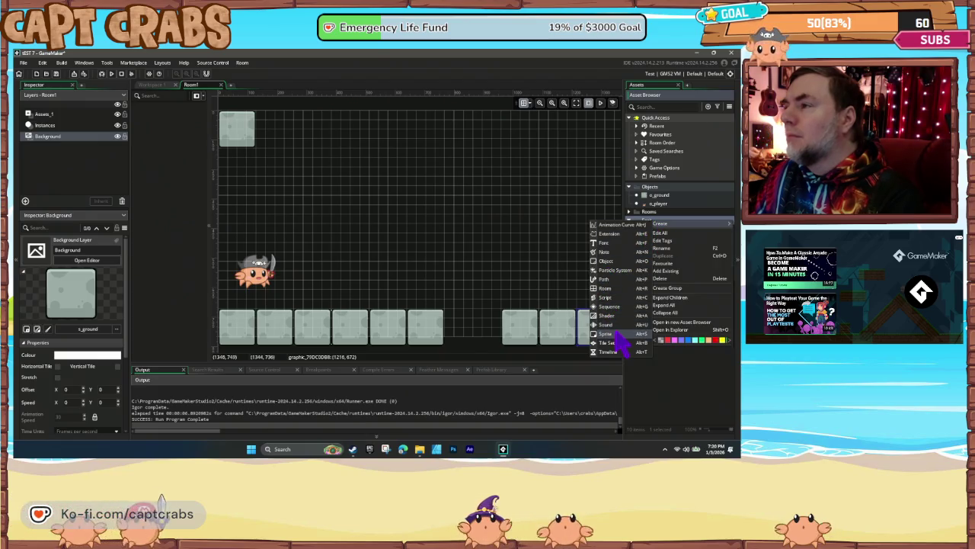
pyautogui.click(621, 340)
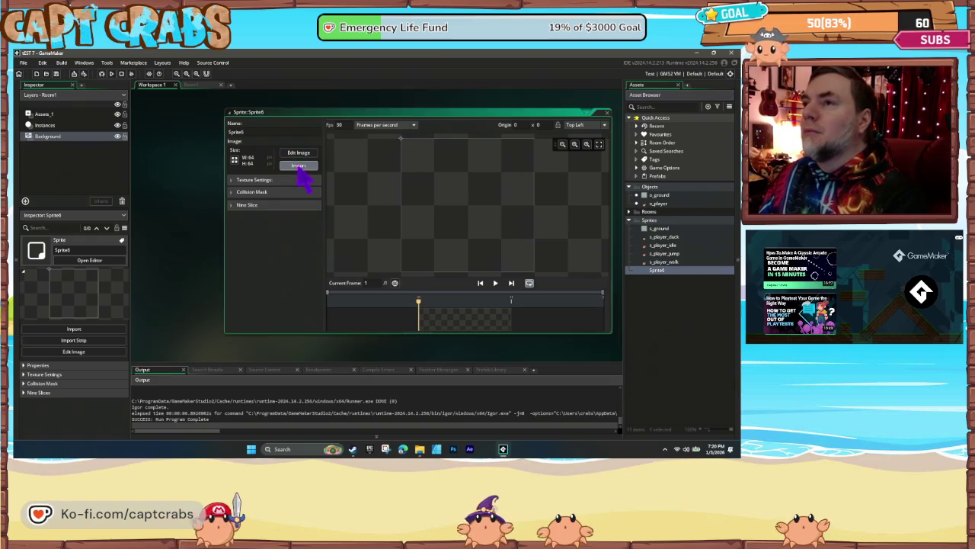
pyautogui.click(299, 167)
pyautogui.click(102, 131)
pyautogui.doubleClick(103, 131)
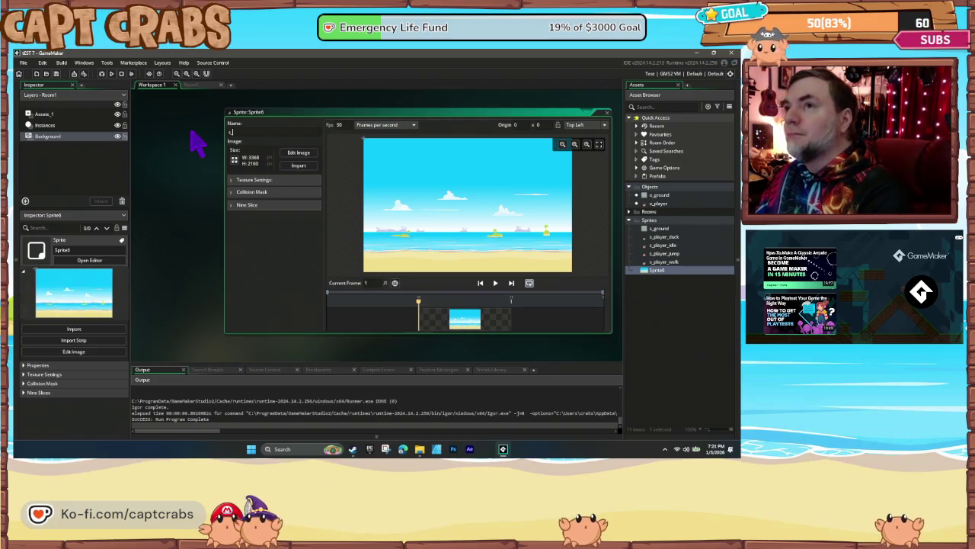
# - Name the sprite s_beach_bg, close its editor, and go back to Room1
pyautogui.write('s_backgr')
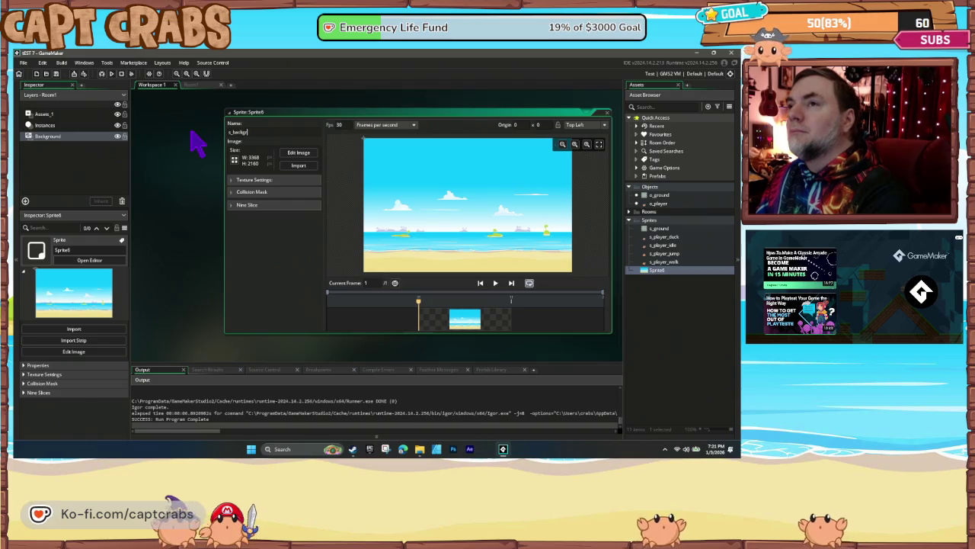
pyautogui.write('oun')
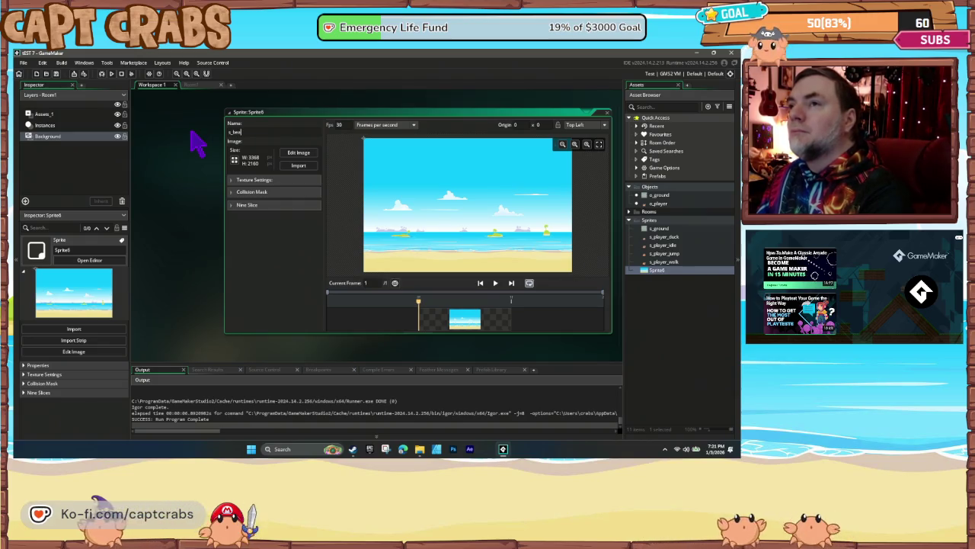
pyautogui.press('Return')
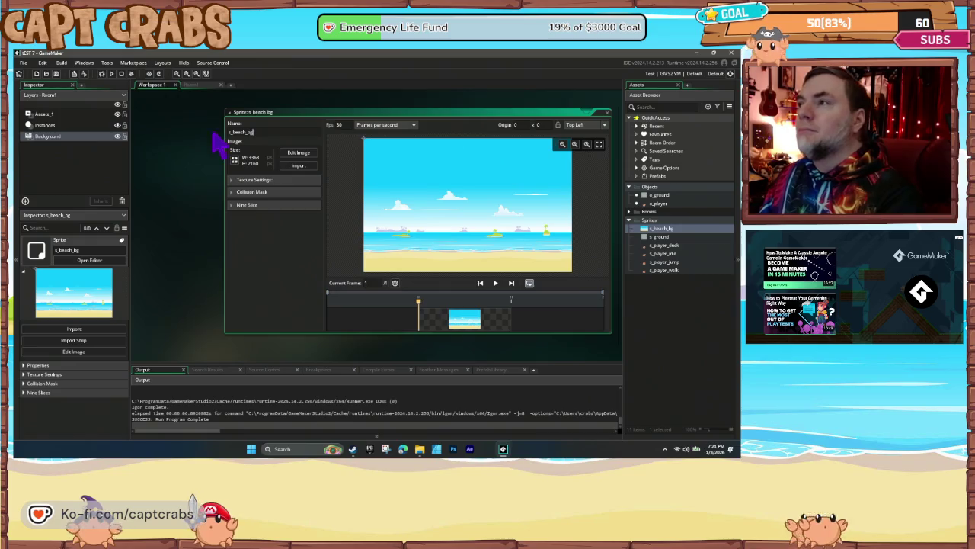
pyautogui.click(607, 112)
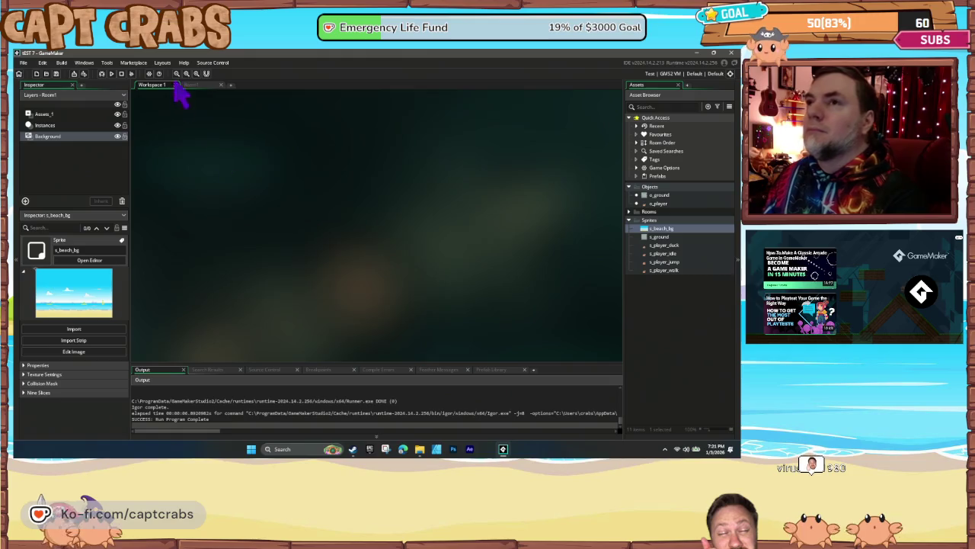
pyautogui.click(200, 86)
pyautogui.click(64, 137)
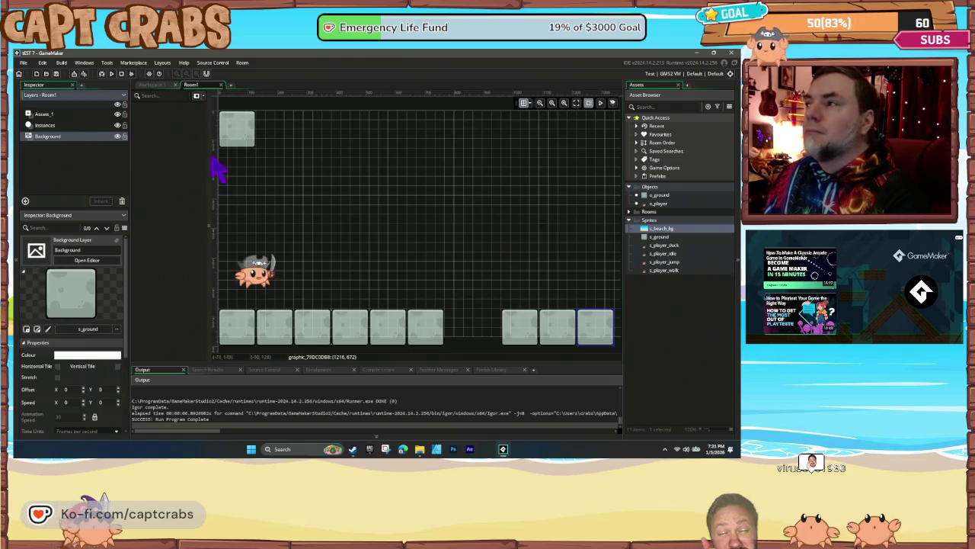
# - Drag s_beach_bg onto the Background layer's sprite field as Room1's backdrop
pyautogui.moveTo(662, 228); pyautogui.dragTo(316, 238)
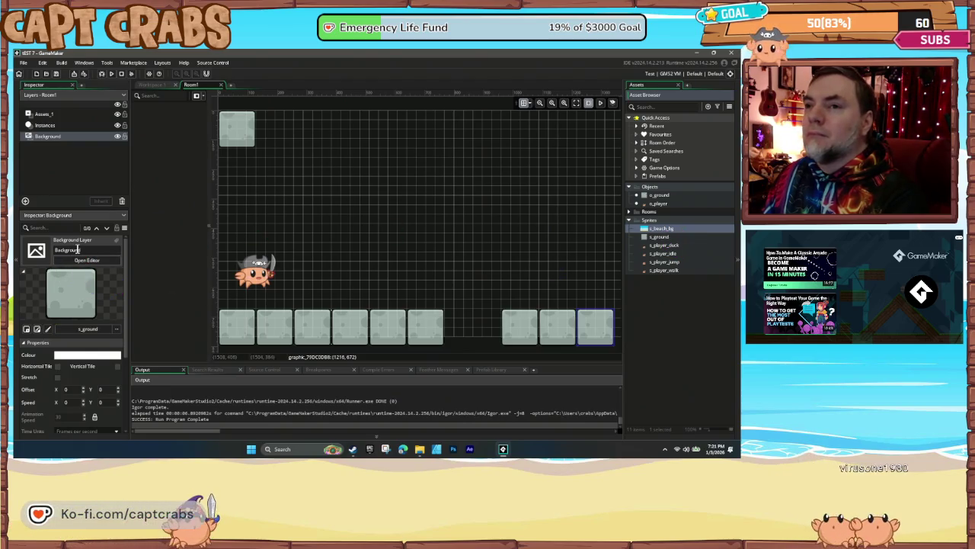
pyautogui.moveTo(656, 229)
pyautogui.mouseDown()
pyautogui.moveTo(76, 331)
pyautogui.moveTo(84, 339)
pyautogui.mouseUp()
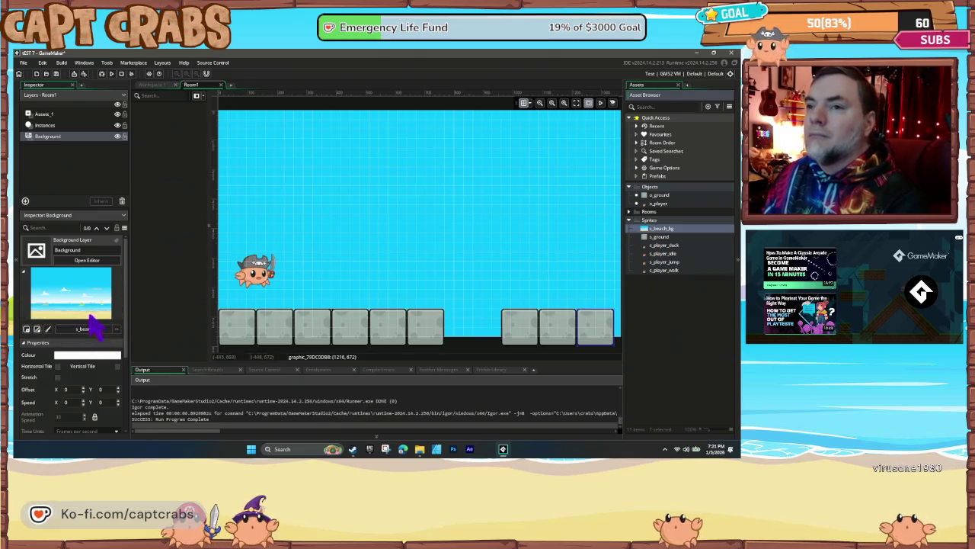
pyautogui.scroll(-2, 337, 266)
pyautogui.scroll(2, 337, 266)
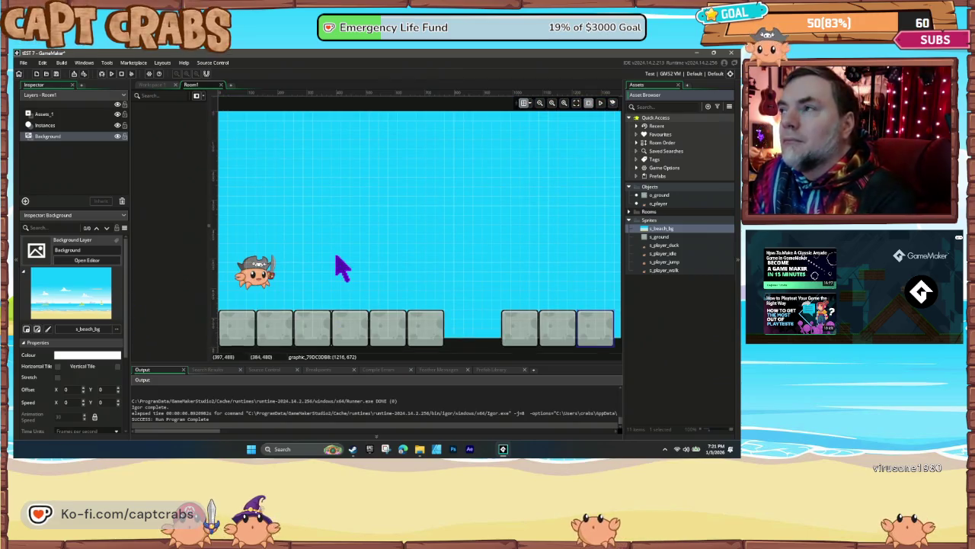
pyautogui.hscroll(3, 263, 244)
pyautogui.moveTo(256, 233)
pyautogui.mouseDown()
pyautogui.moveTo(505, 235)
pyautogui.moveTo(496, 236)
pyautogui.mouseUp()
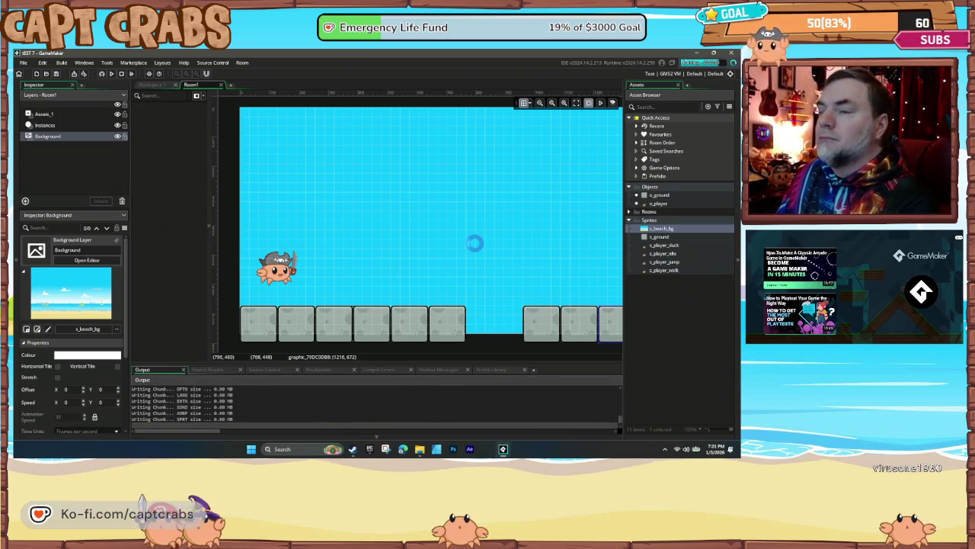
# - Walk the crab left and right, jump twice with Space, then close the game
pyautogui.press('Right')
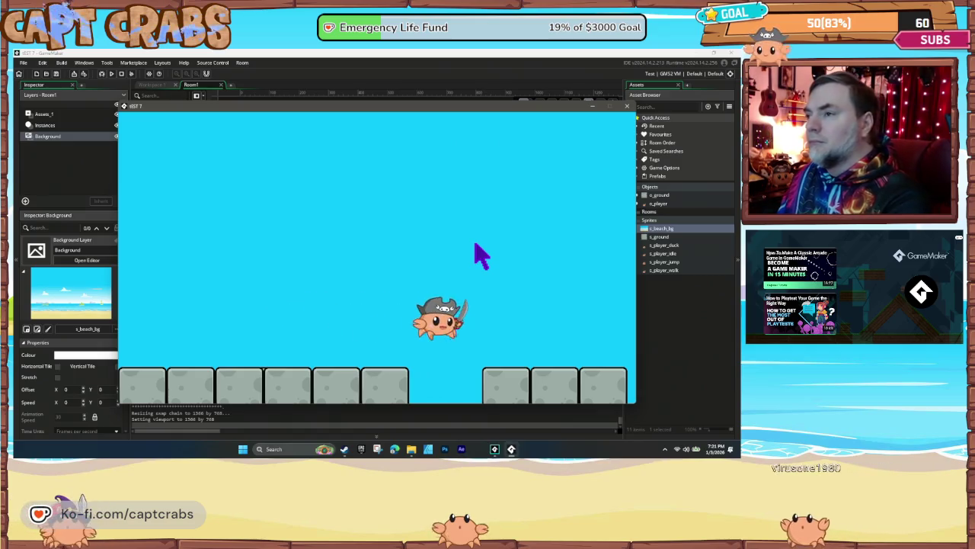
pyautogui.press('space')
pyautogui.press('Left')
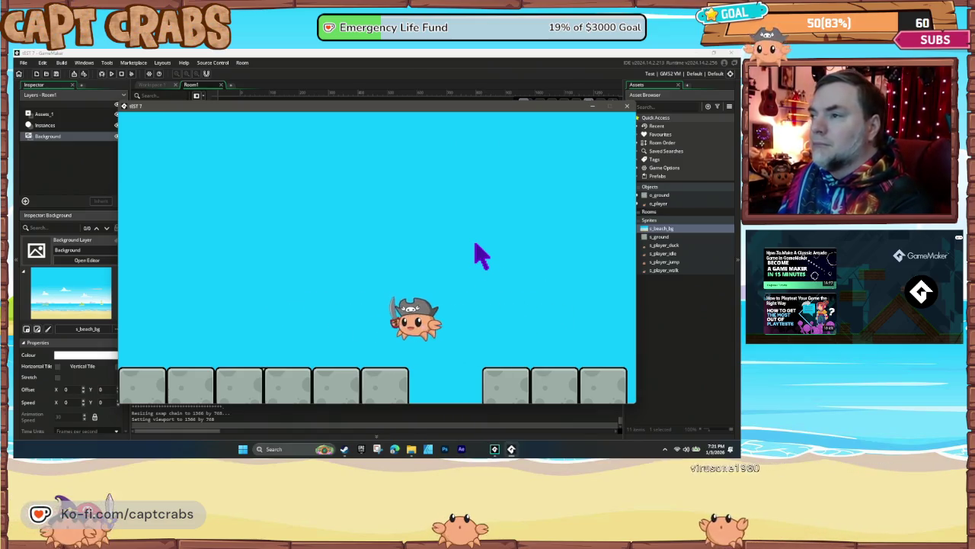
pyautogui.press('Right')
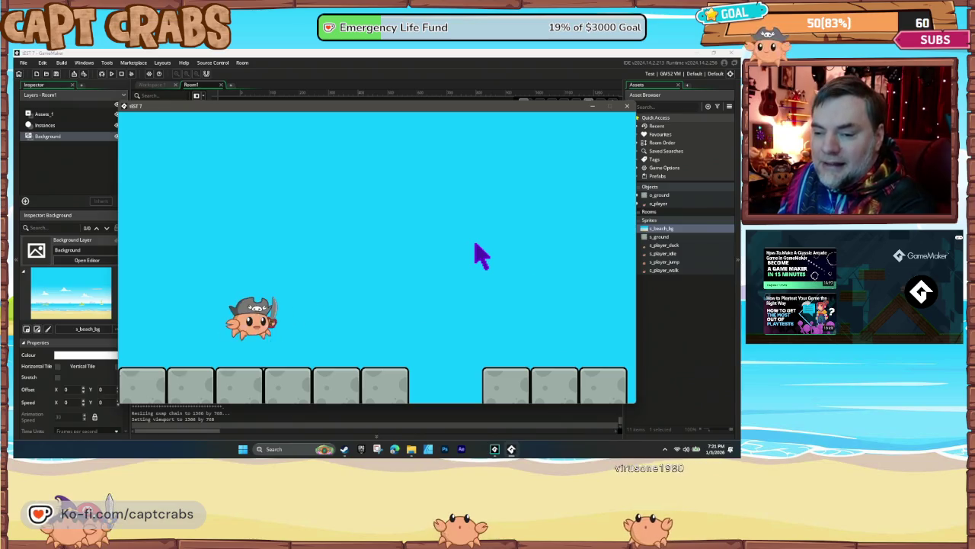
pyautogui.press('Left')
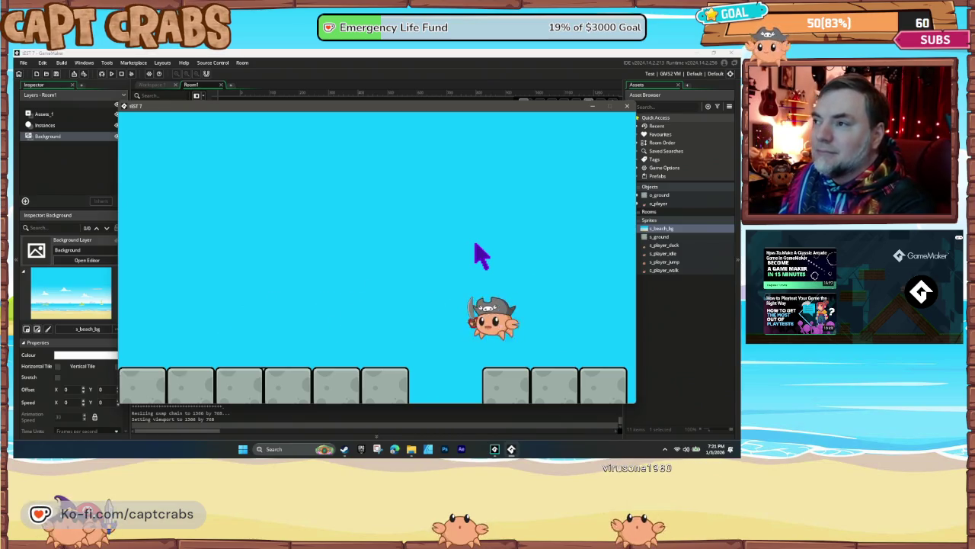
pyautogui.press('Right')
pyautogui.press('Left')
pyautogui.press('Right')
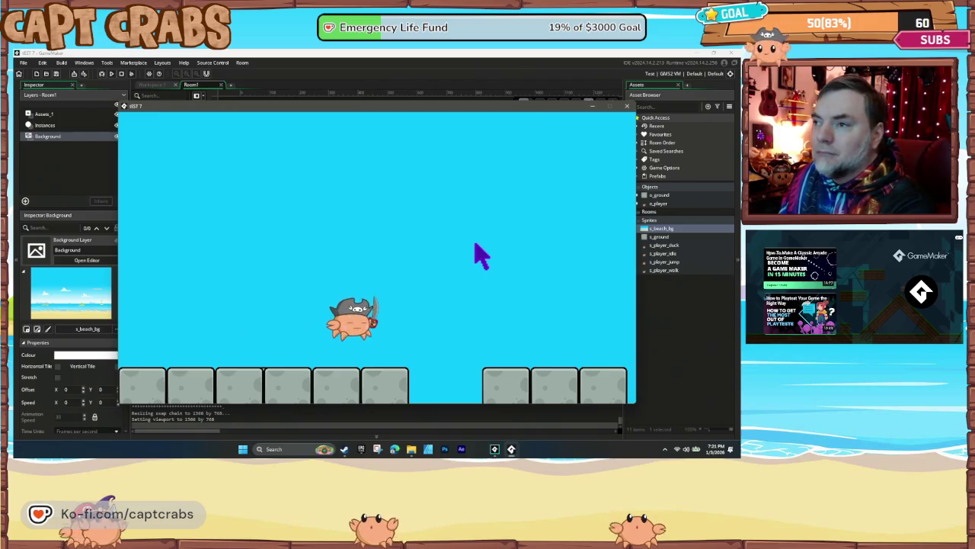
pyautogui.press('Left')
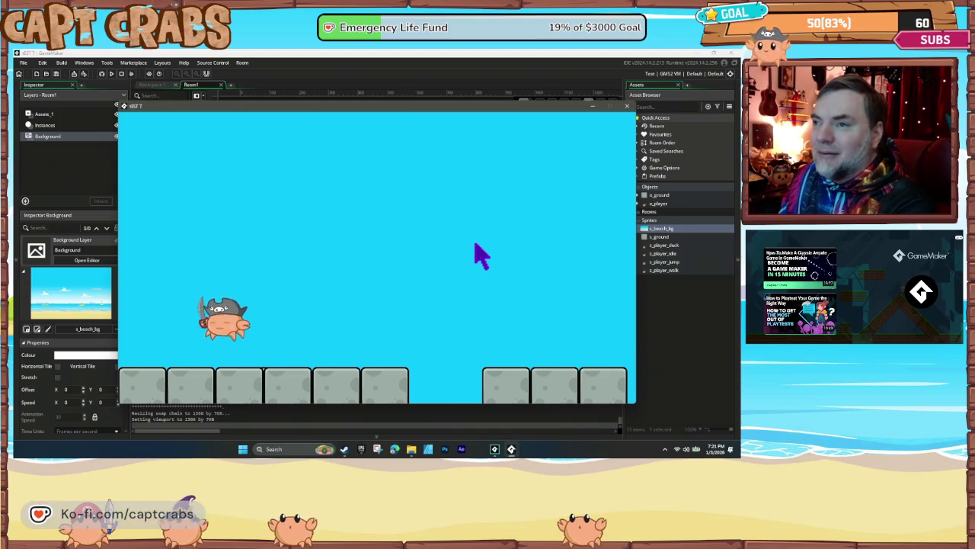
pyautogui.press('Right')
pyautogui.press('Left')
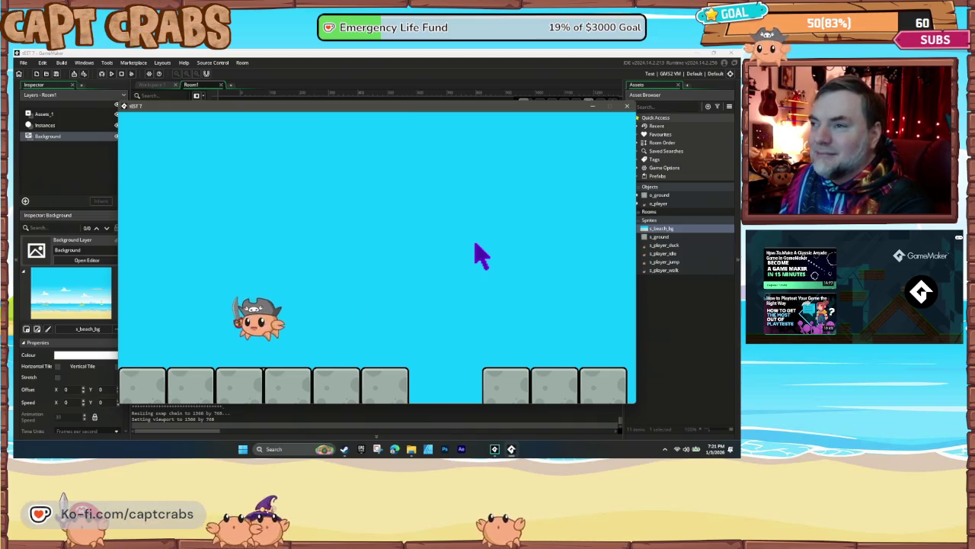
pyautogui.press('Right')
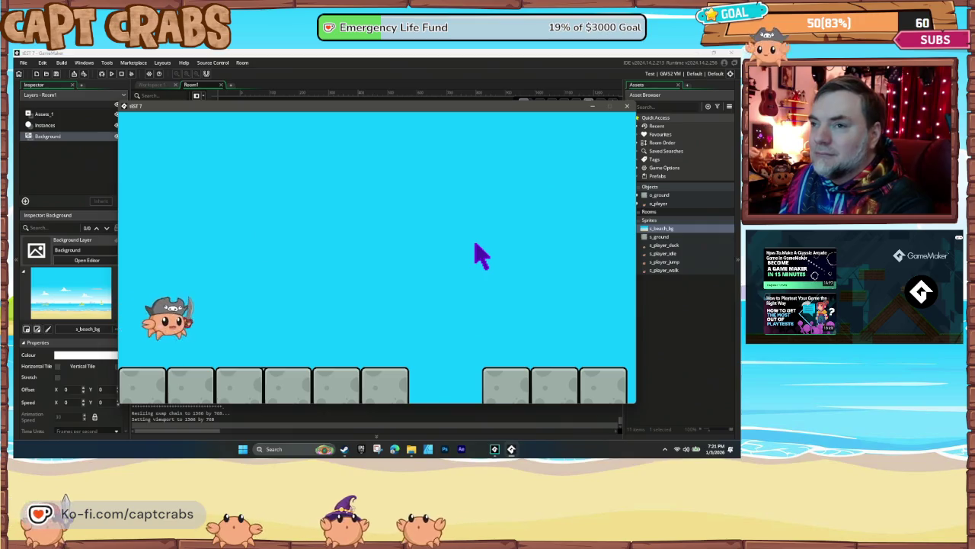
pyautogui.press('space')
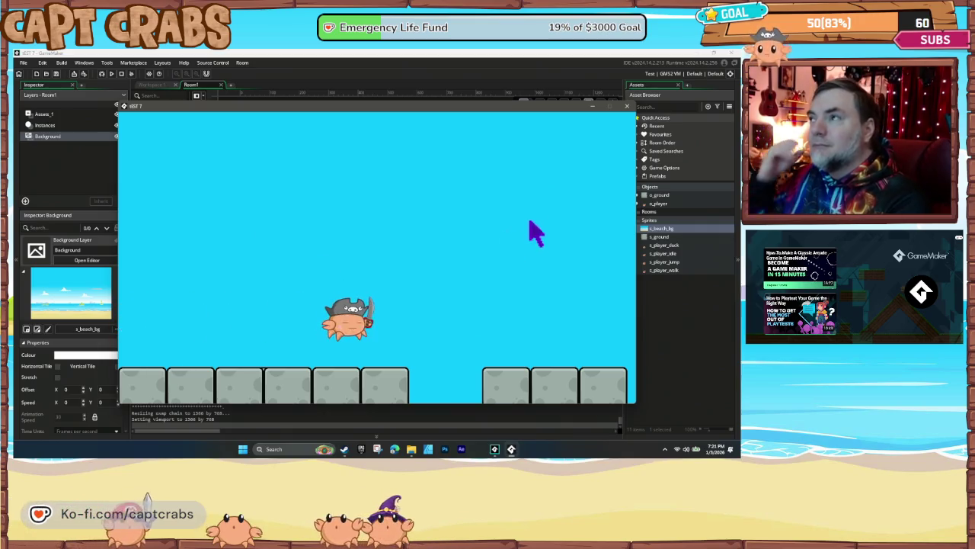
pyautogui.click(623, 108)
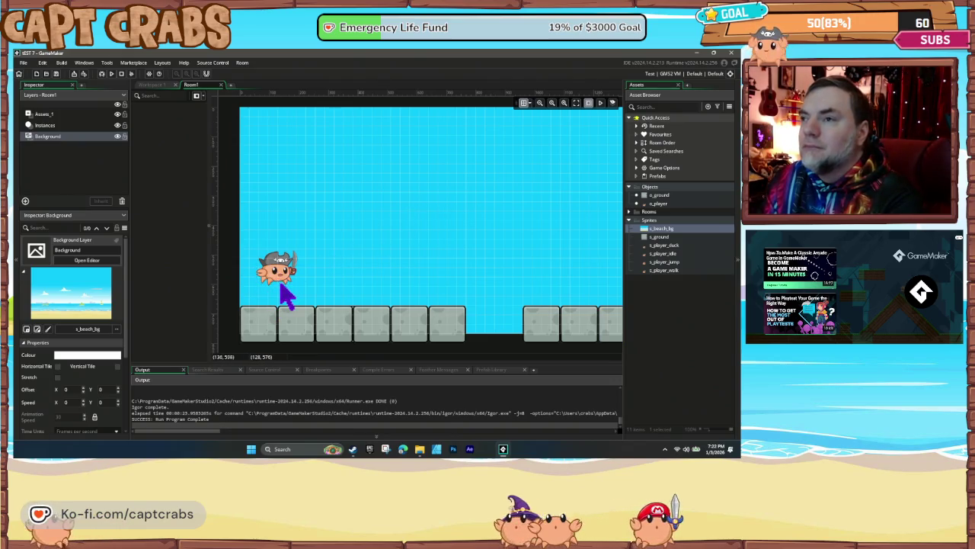
# - Compare the Instances and Assets_1 layers and widen the layer item list to read tile names
pyautogui.click(61, 125)
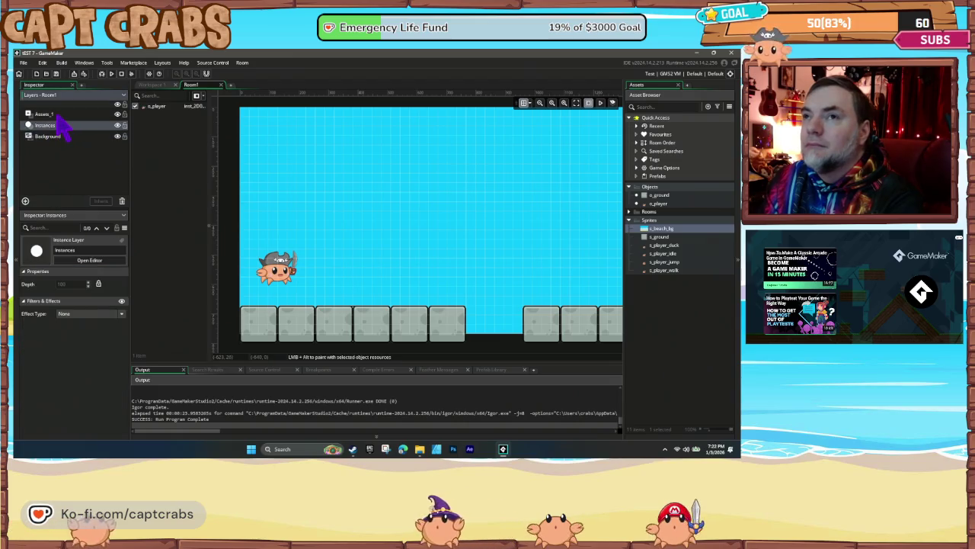
pyautogui.click(61, 114)
pyautogui.click(65, 126)
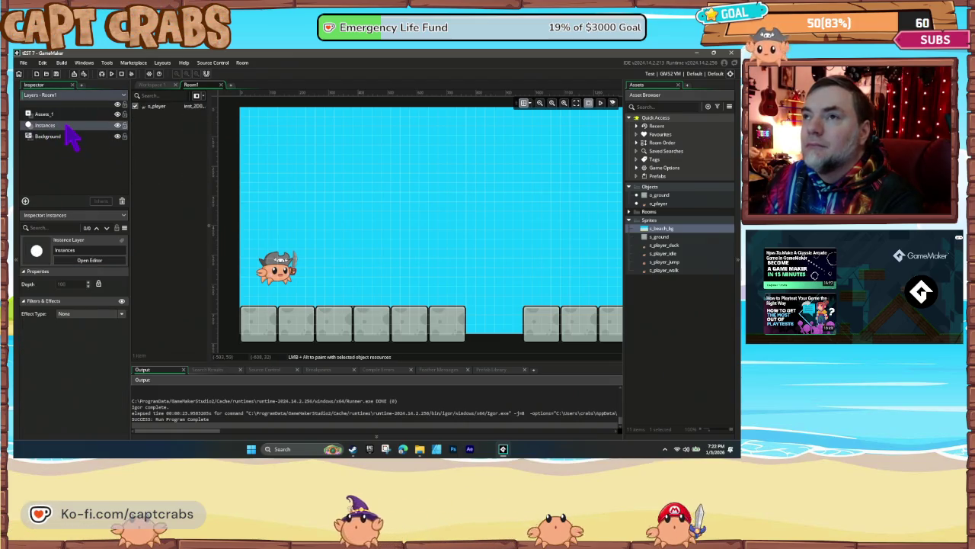
pyautogui.click(58, 115)
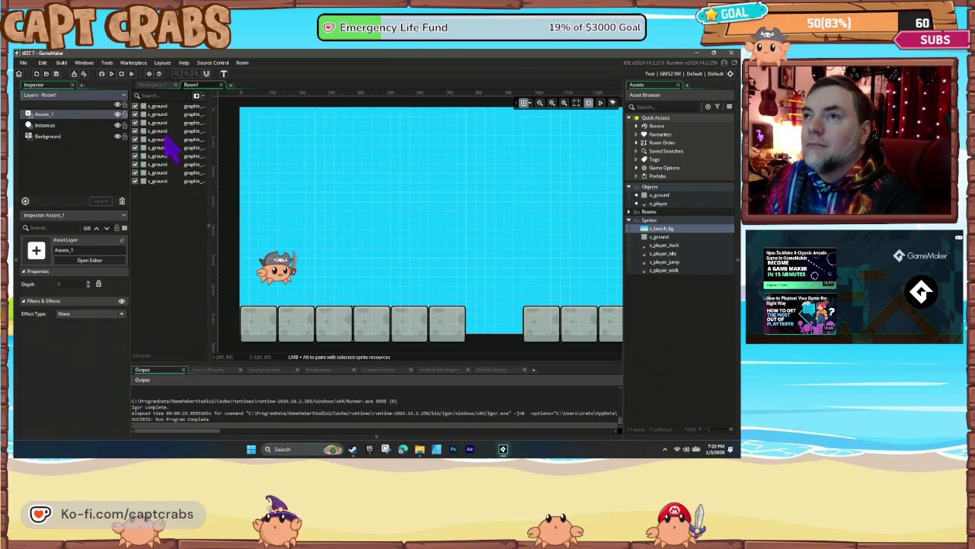
pyautogui.moveTo(211, 178)
pyautogui.mouseDown()
pyautogui.moveTo(251, 178)
pyautogui.moveTo(231, 185)
pyautogui.mouseUp()
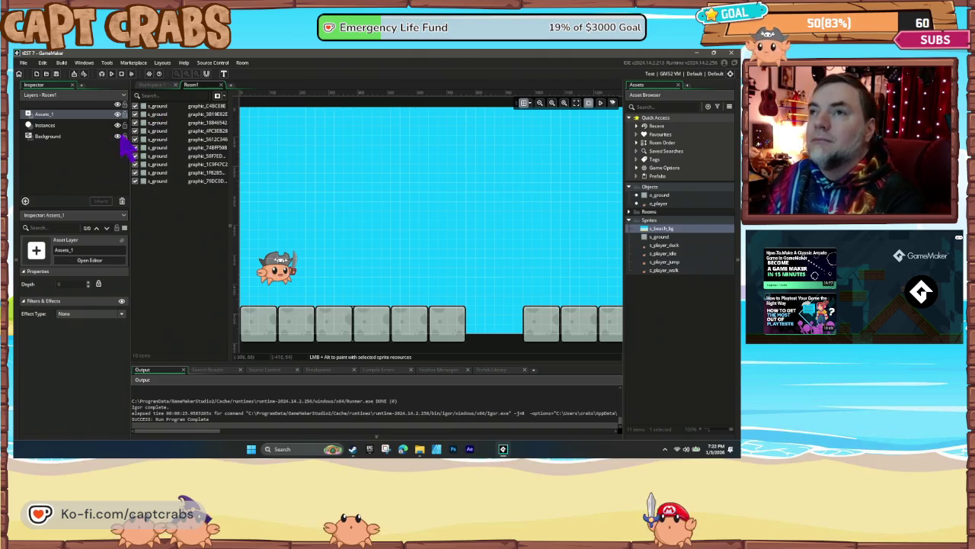
# - Delete all ten s_ground tiles from Assets_1 and pick the o_ground object for placing
pyautogui.click(162, 120)
pyautogui.click(158, 107)
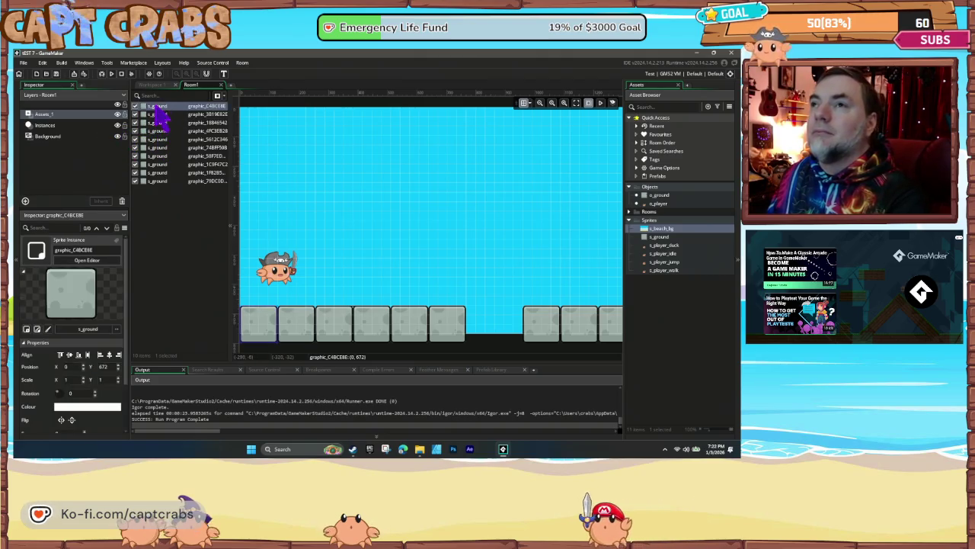
pyautogui.keyDown('shift'); pyautogui.click(158, 182); pyautogui.keyUp('shift')
pyautogui.press('Delete')
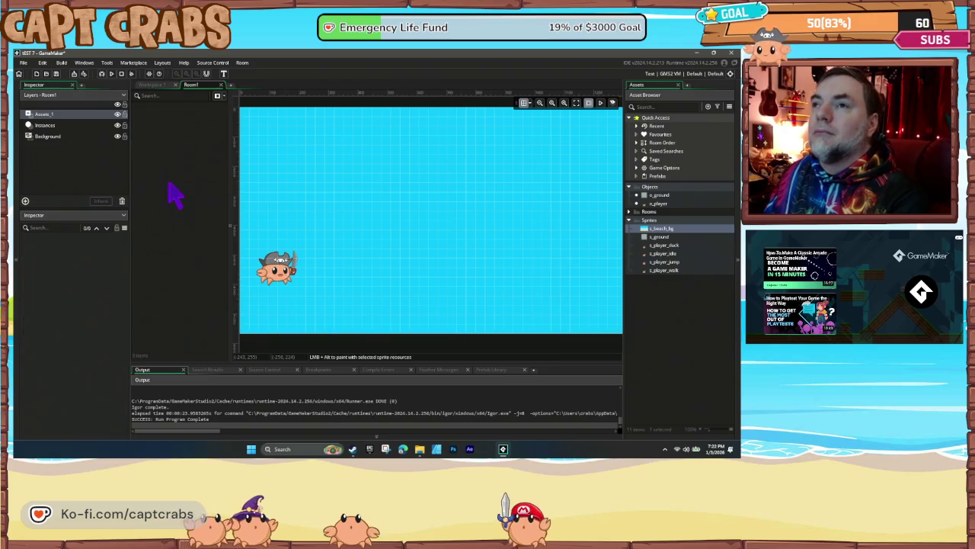
pyautogui.click(66, 127)
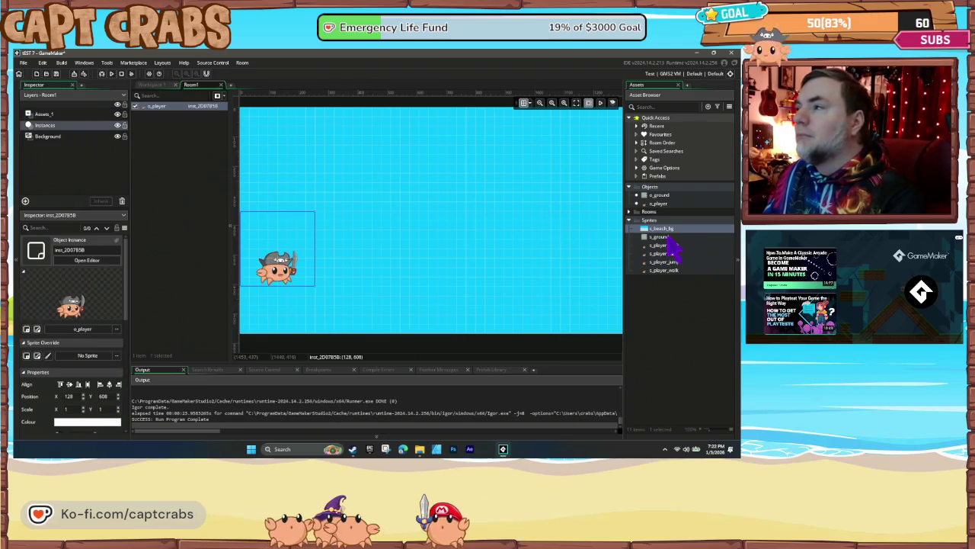
pyautogui.click(660, 237)
pyautogui.click(658, 196)
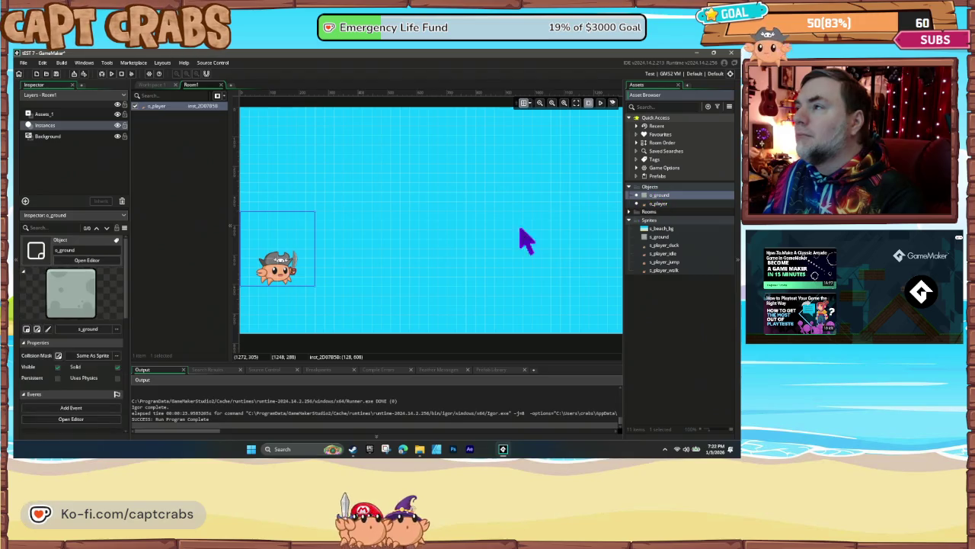
# - Place eight o_ground blocks along Room1's bottom with a gap between platforms, then run the game
pyautogui.moveTo(655, 200); pyautogui.dragTo(245, 323)
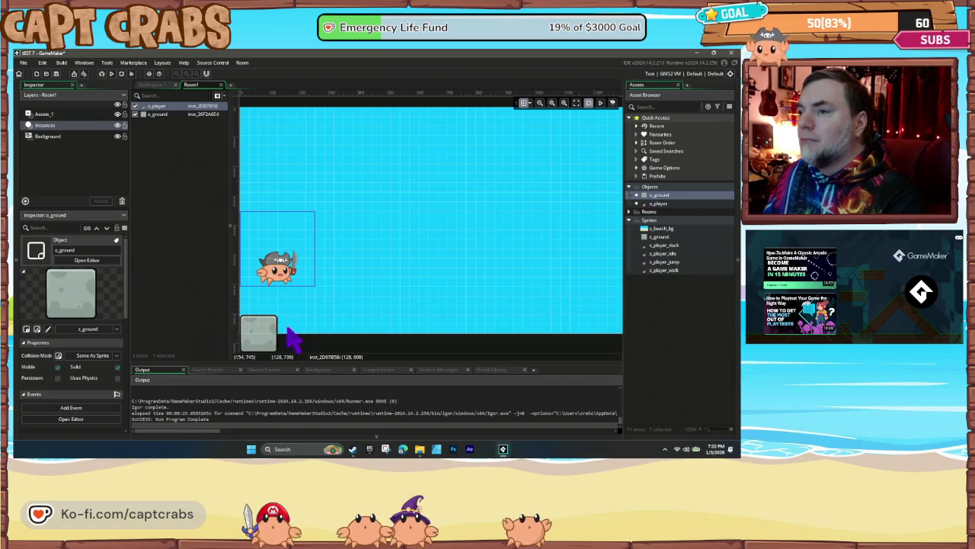
pyautogui.keyDown('alt'); pyautogui.click(294, 332); pyautogui.keyUp('alt')
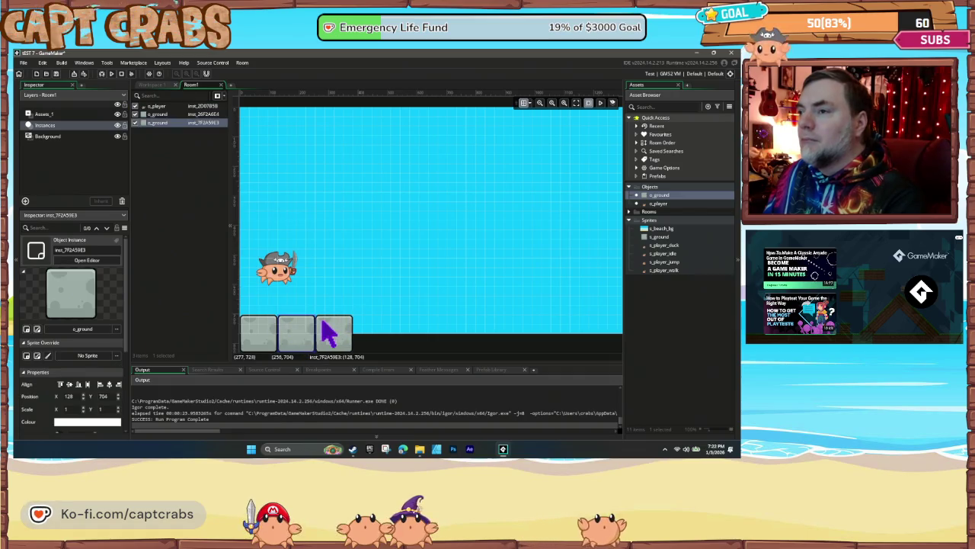
pyautogui.keyDown('alt'); pyautogui.click(372, 330); pyautogui.keyUp('alt')
pyautogui.keyDown('alt'); pyautogui.click(427, 332); pyautogui.keyUp('alt')
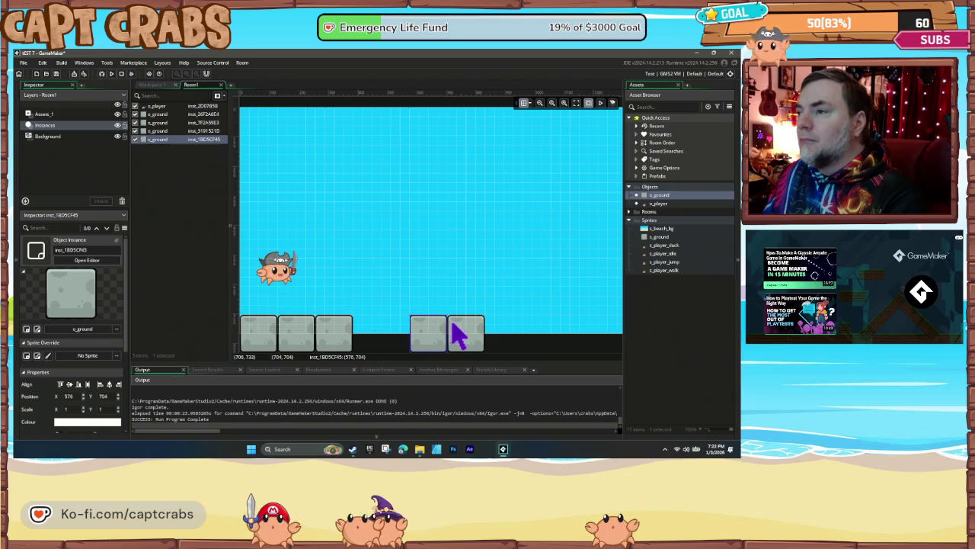
pyautogui.keyDown('alt'); pyautogui.click(505, 332); pyautogui.keyUp('alt')
pyautogui.keyDown('alt'); pyautogui.click(533, 333); pyautogui.keyUp('alt')
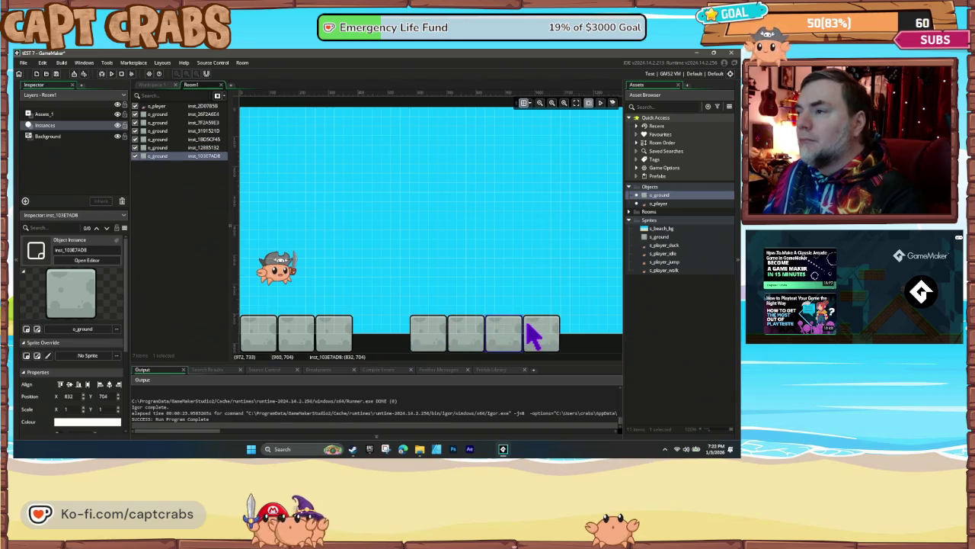
pyautogui.keyDown('alt'); pyautogui.click(586, 333); pyautogui.keyUp('alt')
pyautogui.keyDown('alt'); pyautogui.click(602, 331); pyautogui.keyUp('alt')
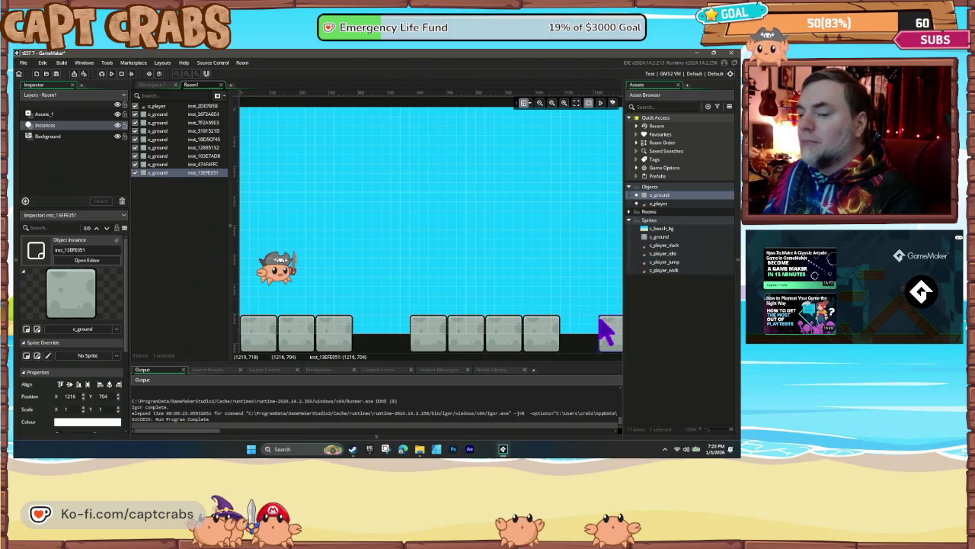
pyautogui.press('F5')
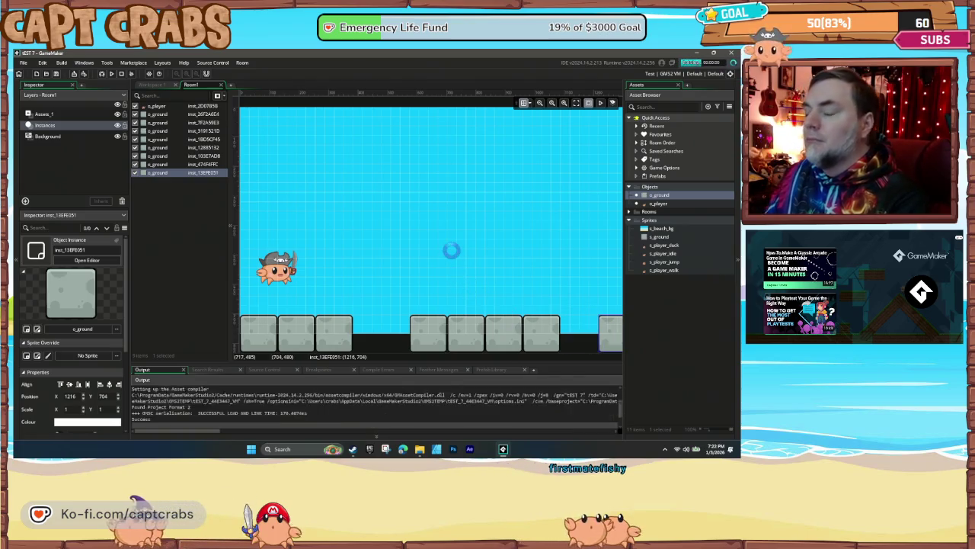
# - Walk the crab left and right, make it jump with space, then close the game window
pyautogui.press('Right')
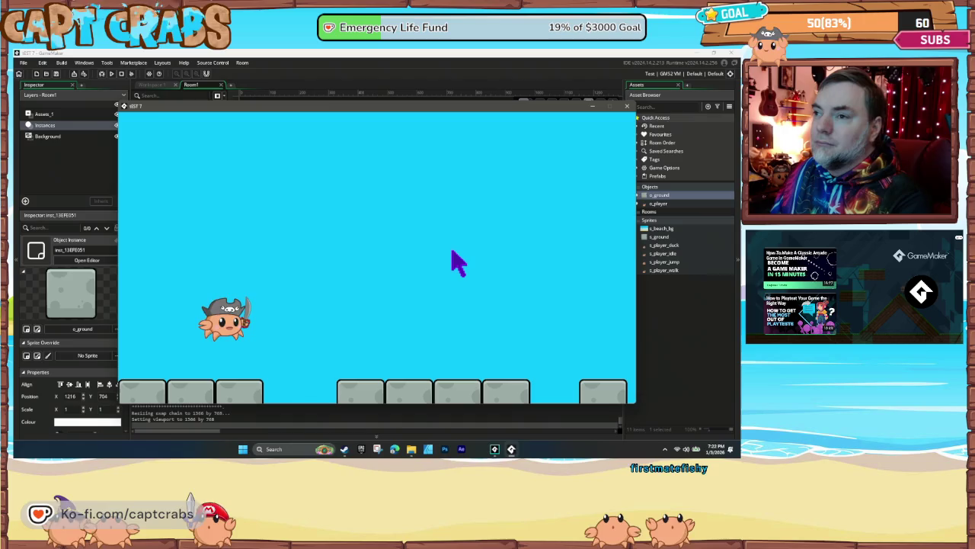
pyautogui.press('Left')
pyautogui.press('Right')
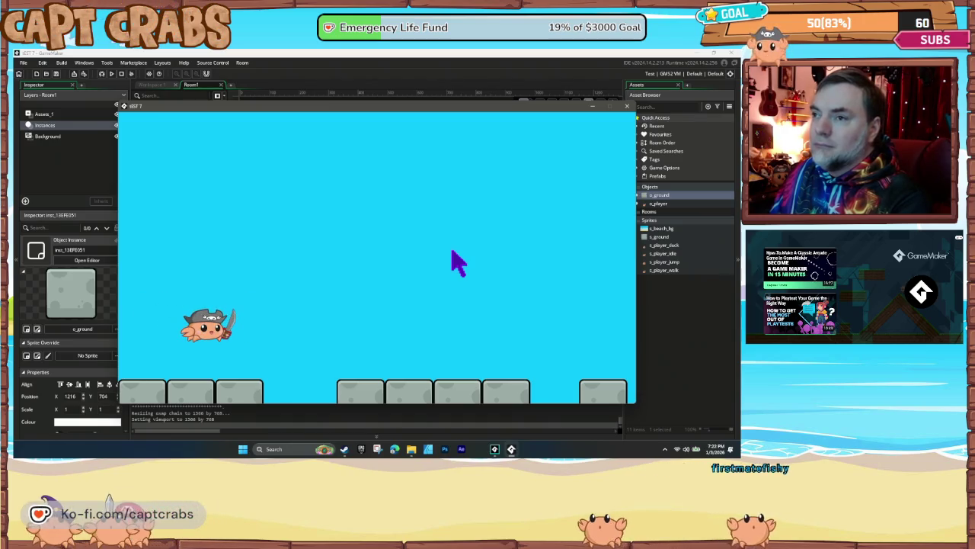
pyautogui.press('Right')
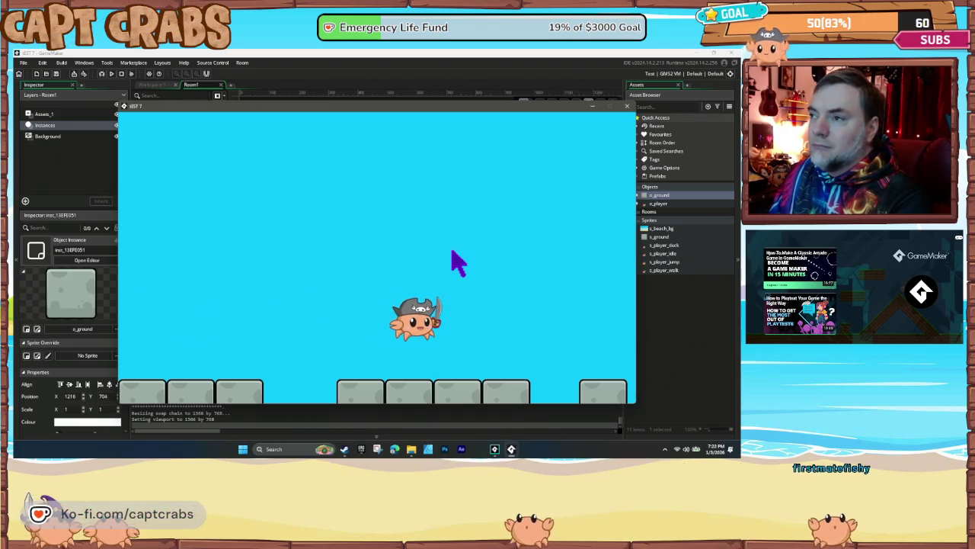
pyautogui.press('space')
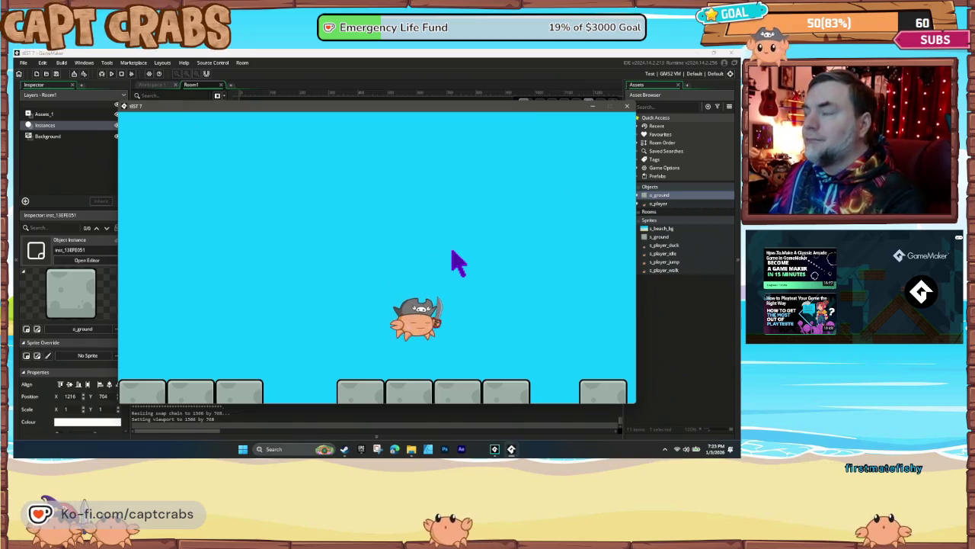
pyautogui.click(626, 106)
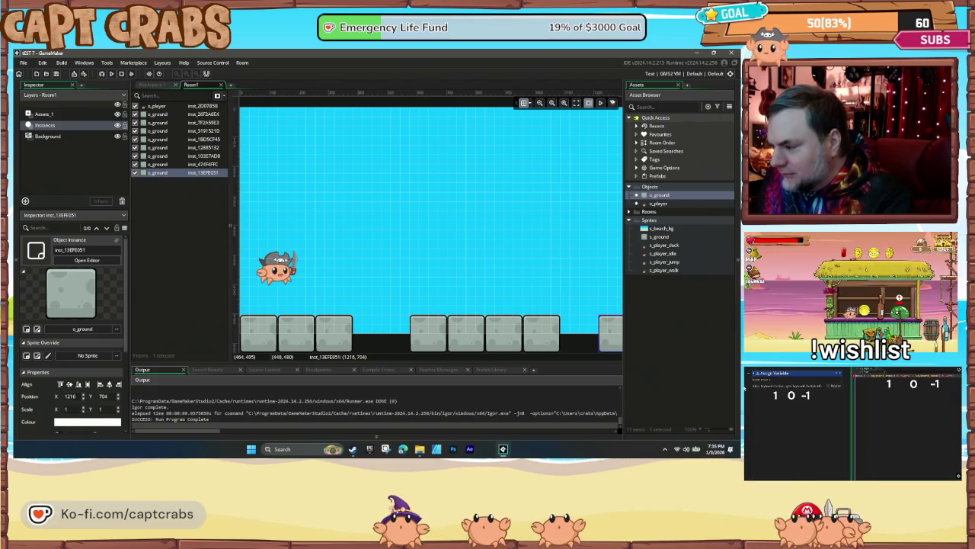
# - Return from the Room1 editor to the o_player object workspace with Ctrl+Tab
pyautogui.hotkey('ctrl', 'Tab')
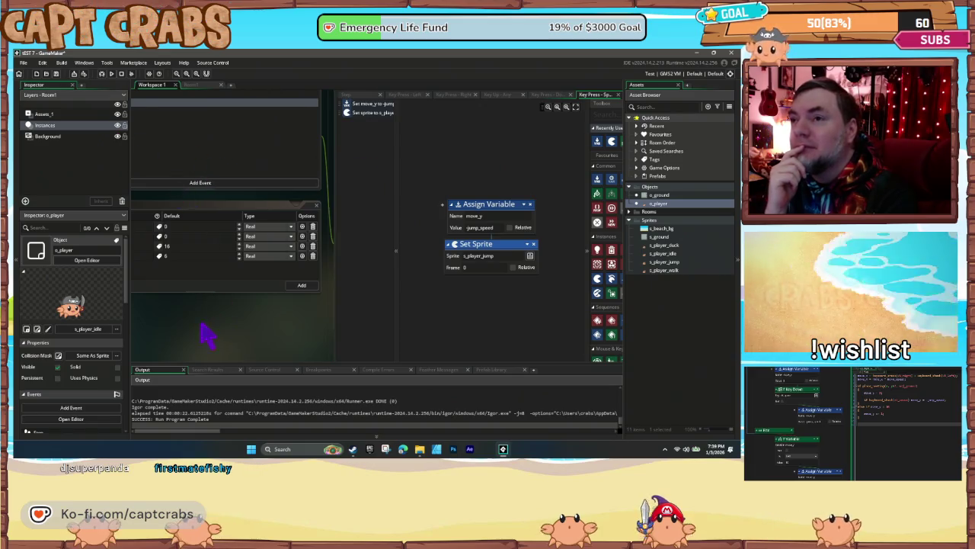
# - Delete the move_y Assign Variable from the Step event's If Key Down vk_space check
pyautogui.moveTo(208, 334); pyautogui.dragTo(311, 352)
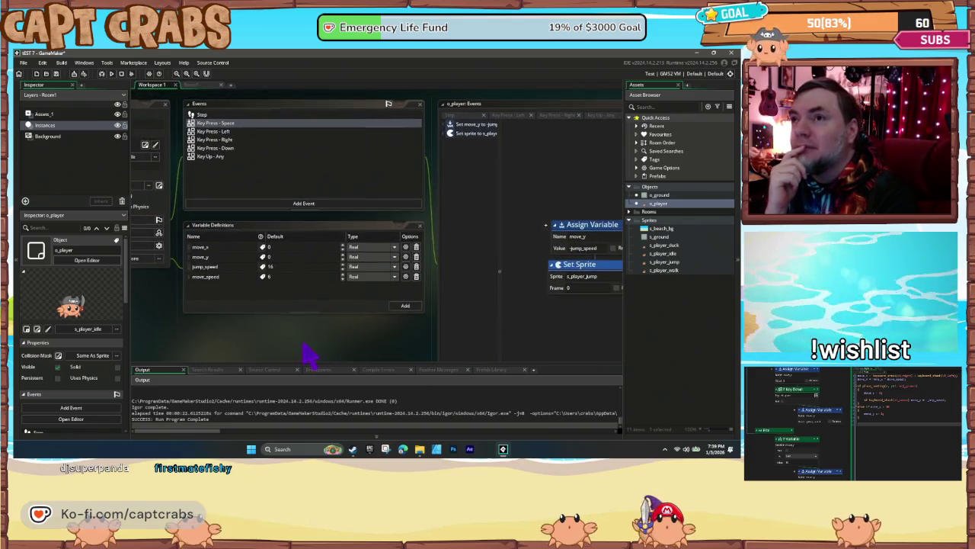
pyautogui.click(208, 113)
pyautogui.moveTo(385, 331); pyautogui.dragTo(279, 300)
pyautogui.scroll(-5, 427, 290)
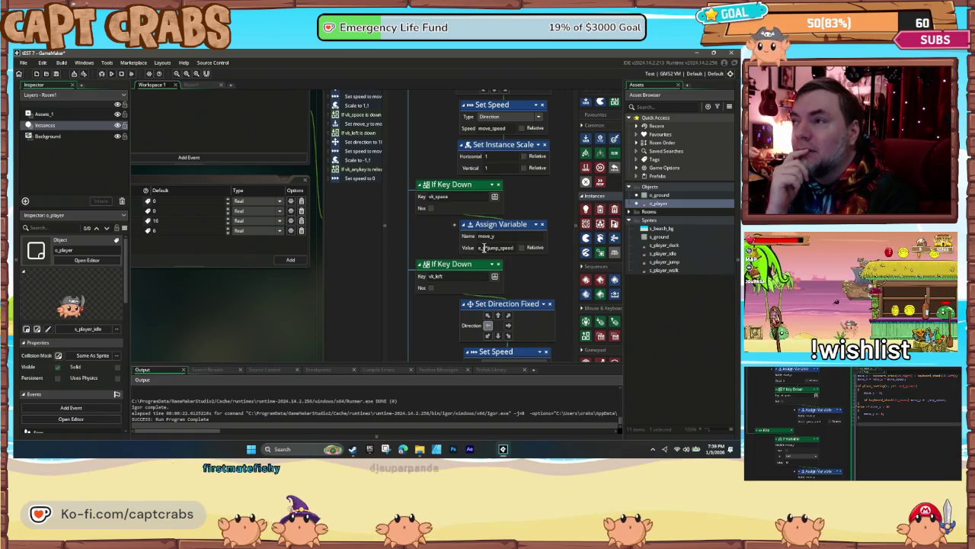
pyautogui.write('move_yeed')
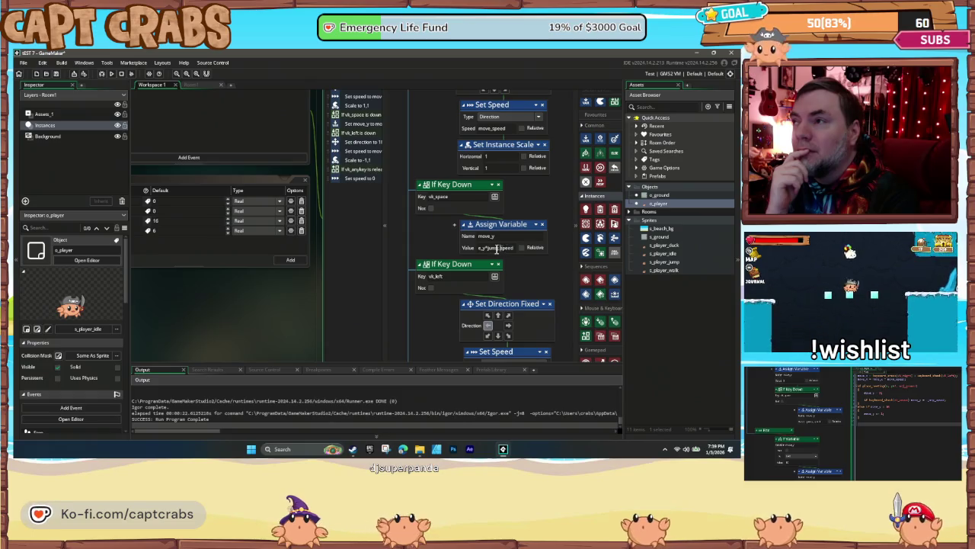
pyautogui.click(549, 238)
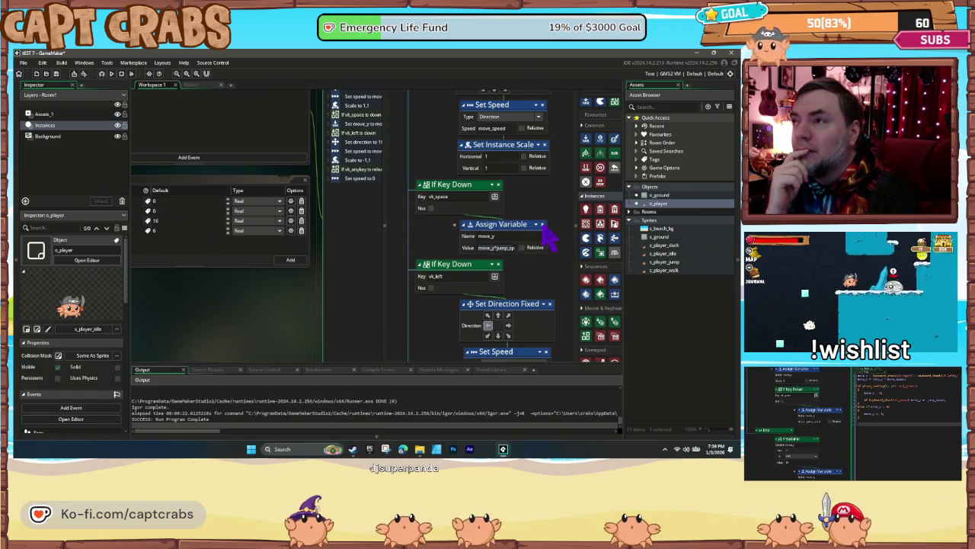
pyautogui.click(543, 225)
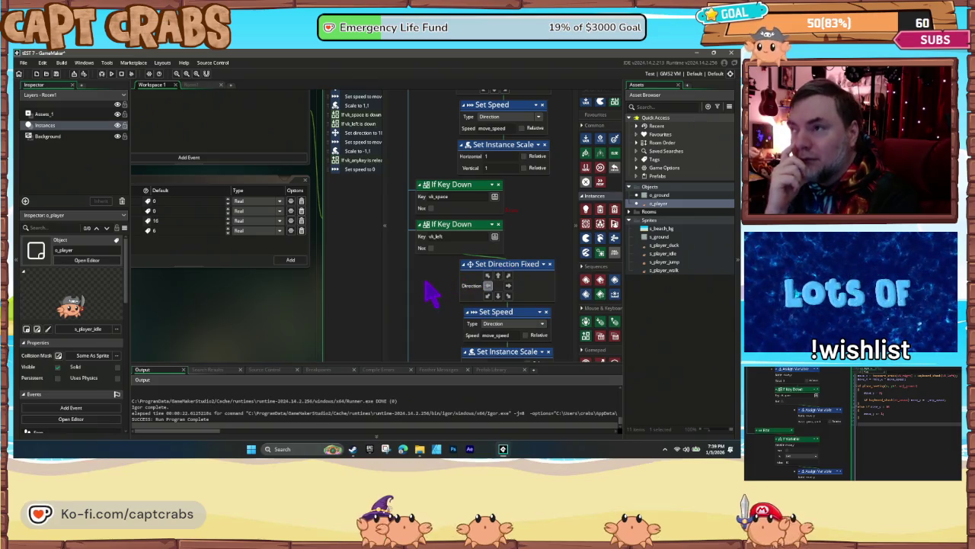
# - Show the Key Press - Space event's actions and start a test run
pyautogui.moveTo(194, 286); pyautogui.dragTo(298, 342)
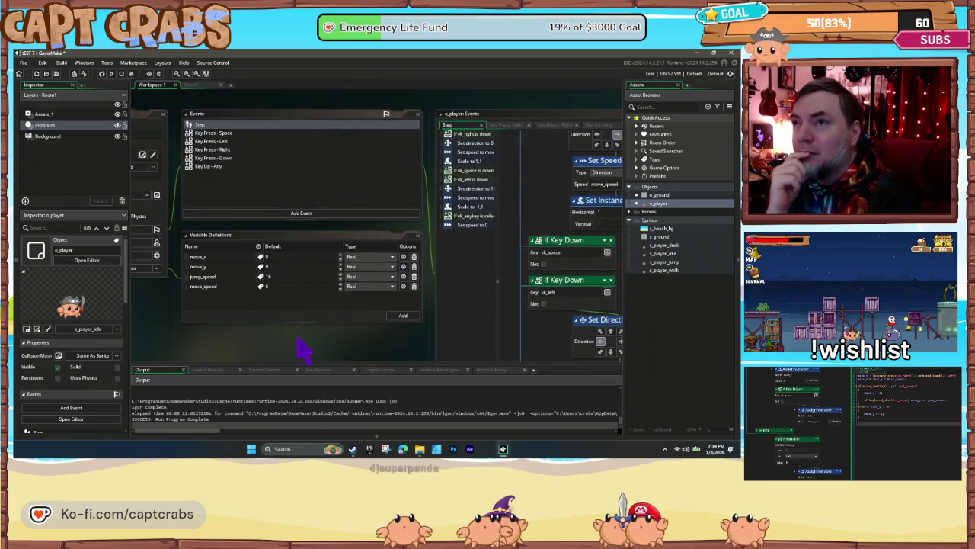
pyautogui.click(216, 133)
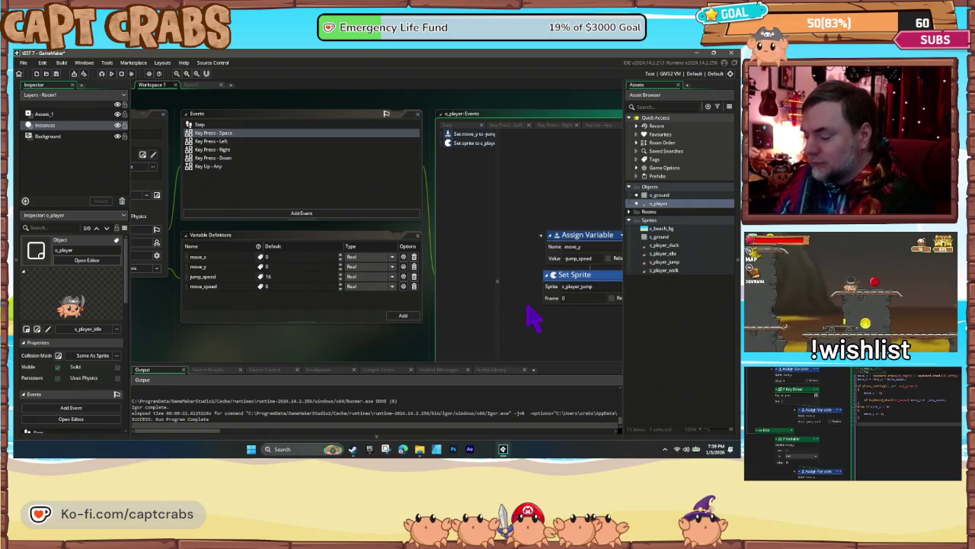
pyautogui.press('F5')
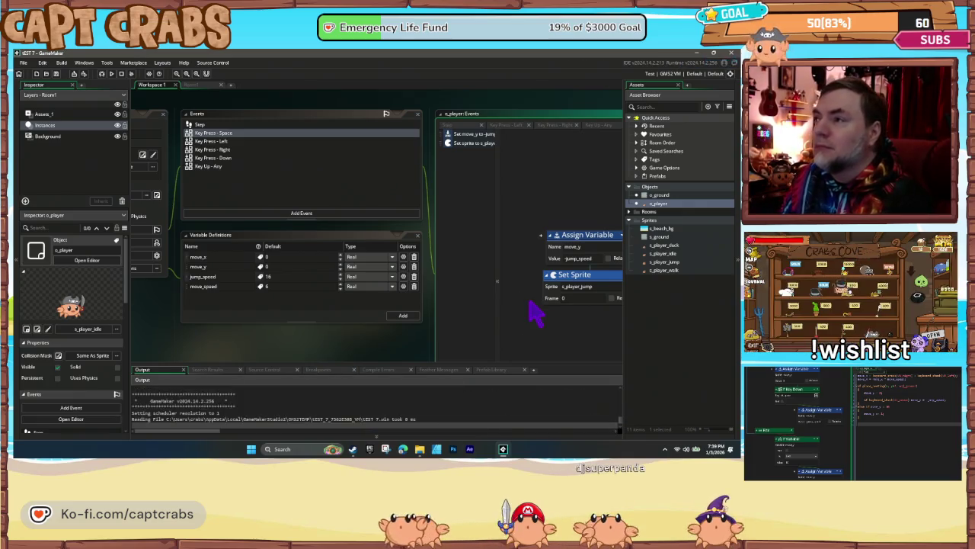
pyautogui.press('space')
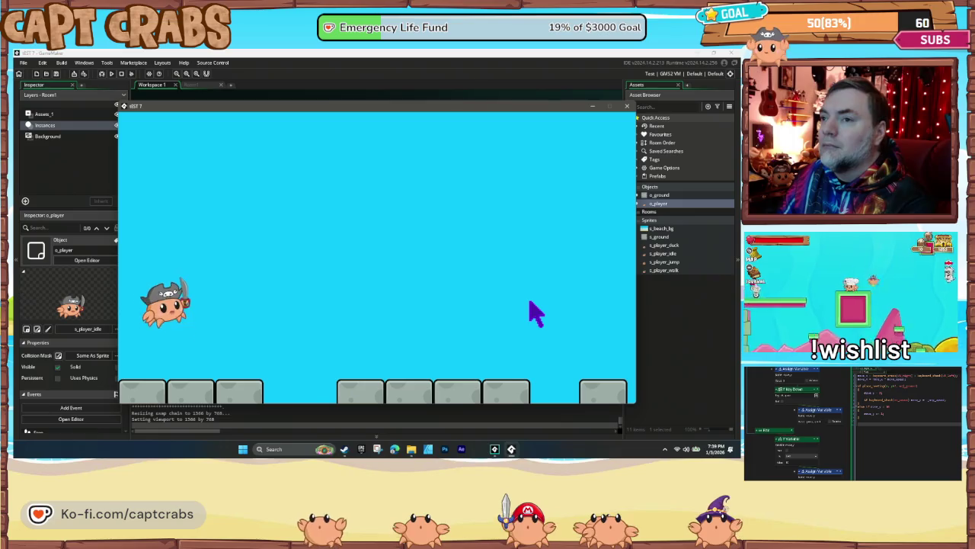
pyautogui.press('Right')
pyautogui.press('Left')
pyautogui.press('Right')
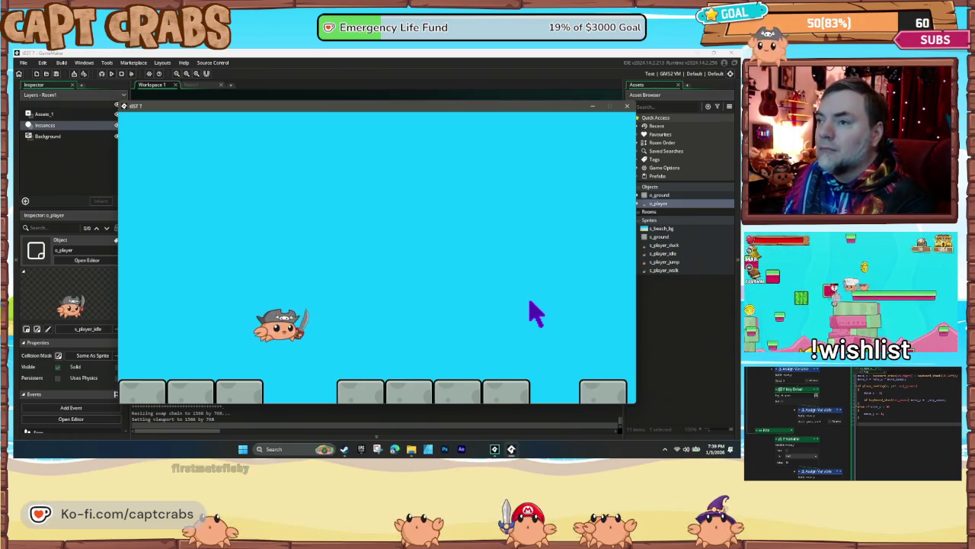
pyautogui.press('Right')
pyautogui.press('Left')
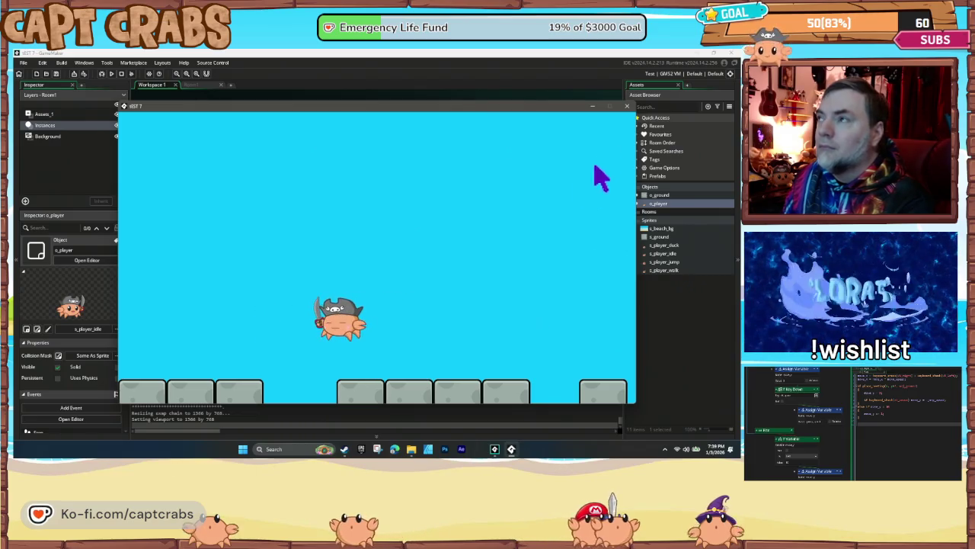
pyautogui.click(626, 105)
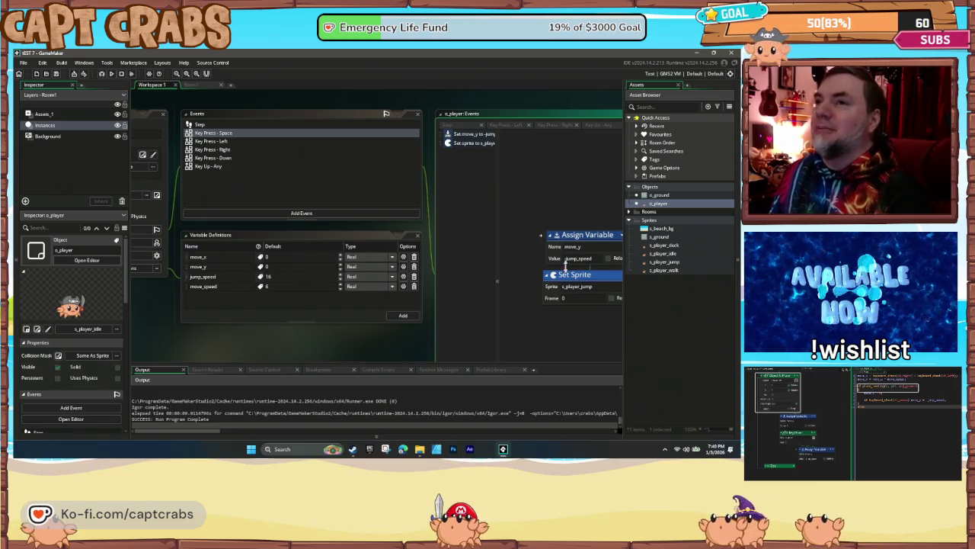
# - Add an If Object At Place check in Step for o_ground at relative position 0, 2
pyautogui.click(203, 125)
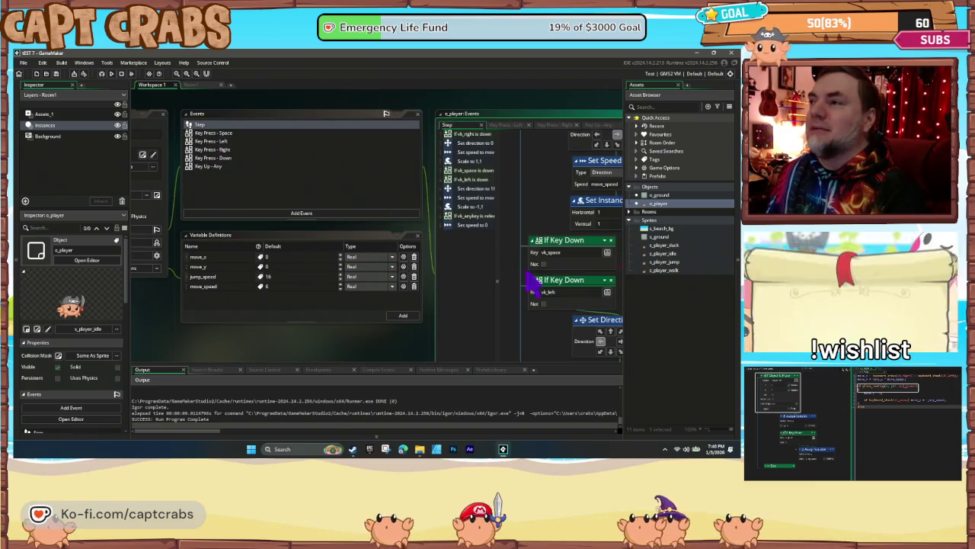
pyautogui.scroll(-2, 505, 287)
pyautogui.scroll(-2, 534, 198)
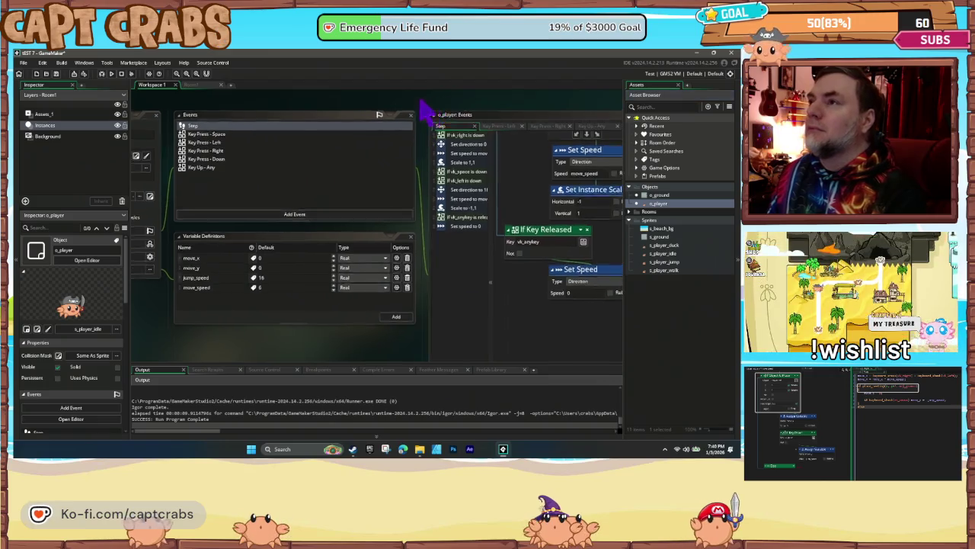
pyautogui.moveTo(431, 113); pyautogui.dragTo(299, 104)
pyautogui.click(564, 142)
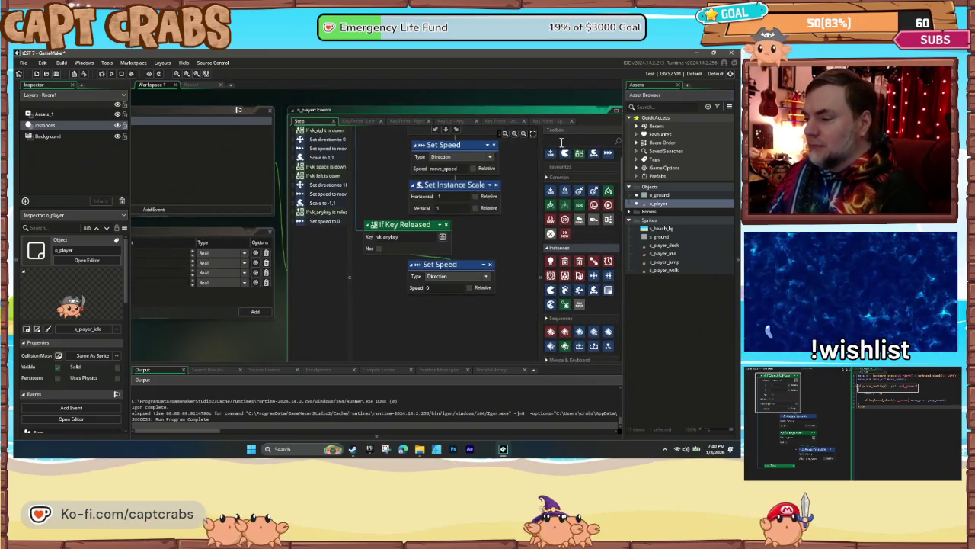
pyautogui.write('If object')
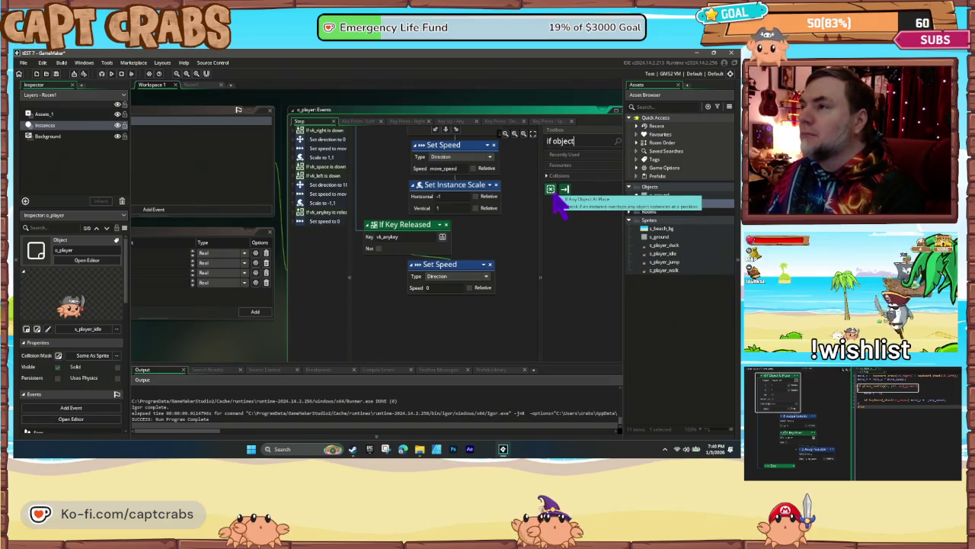
pyautogui.moveTo(567, 192)
pyautogui.mouseDown()
pyautogui.moveTo(355, 263)
pyautogui.moveTo(367, 252)
pyautogui.moveTo(374, 301)
pyautogui.moveTo(463, 282)
pyautogui.moveTo(407, 226)
pyautogui.mouseUp()
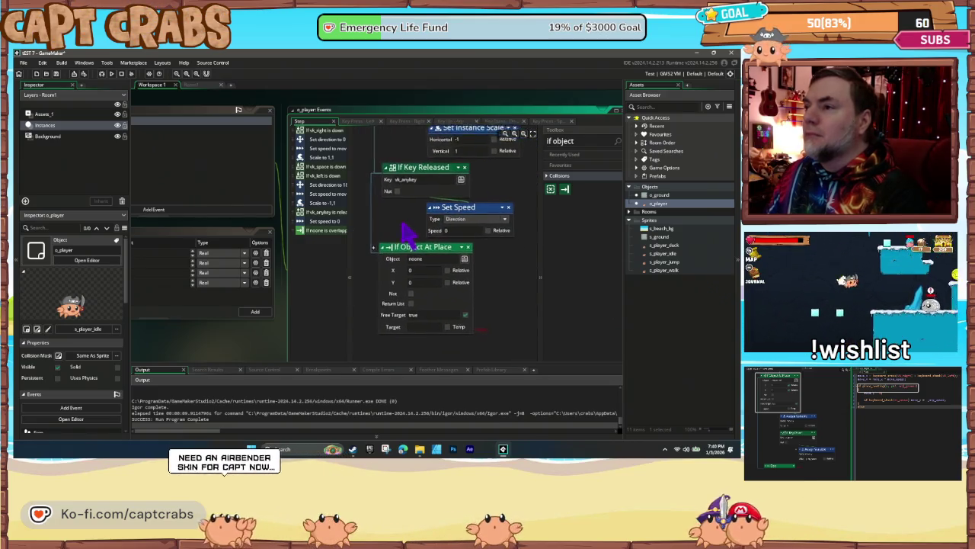
pyautogui.click(463, 258)
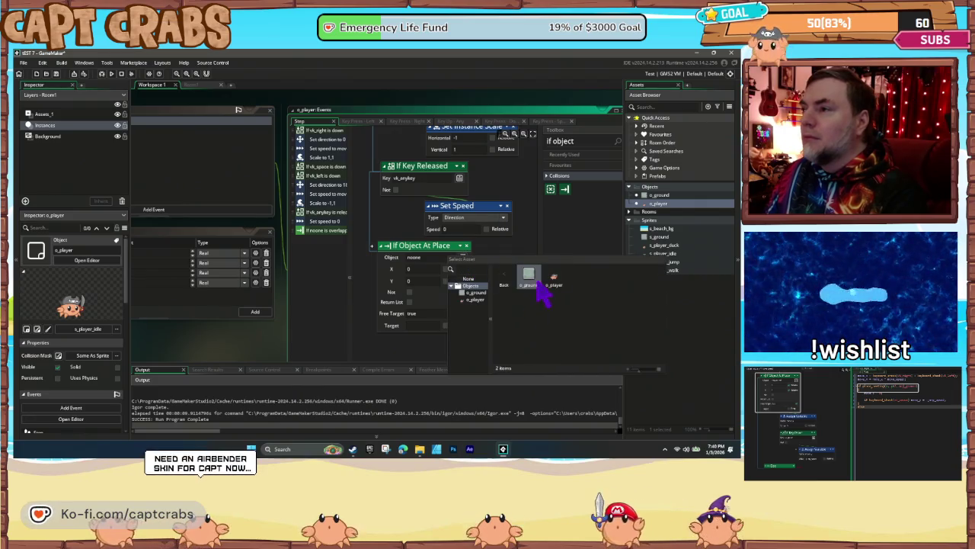
pyautogui.click(535, 288)
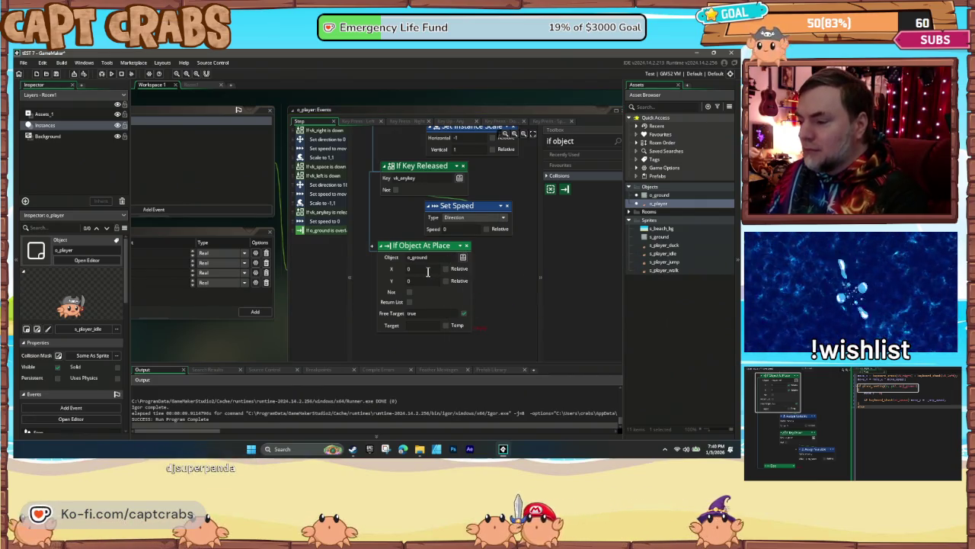
pyautogui.click(446, 269)
pyautogui.write('2')
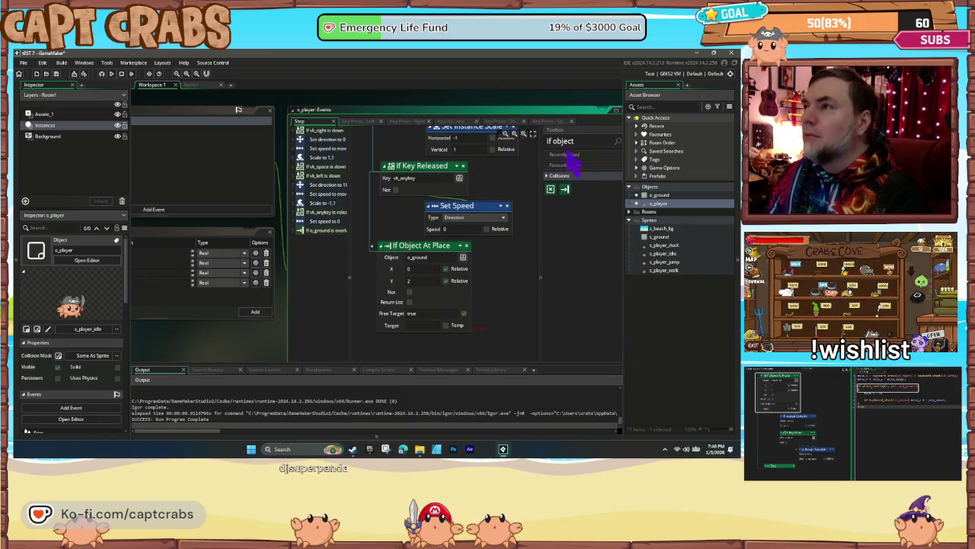
# - Add an Assign Variable setting move_y to 0 under the o_ground check
pyautogui.hotkey('ctrl', 'a')
pyautogui.press('BackSpace')
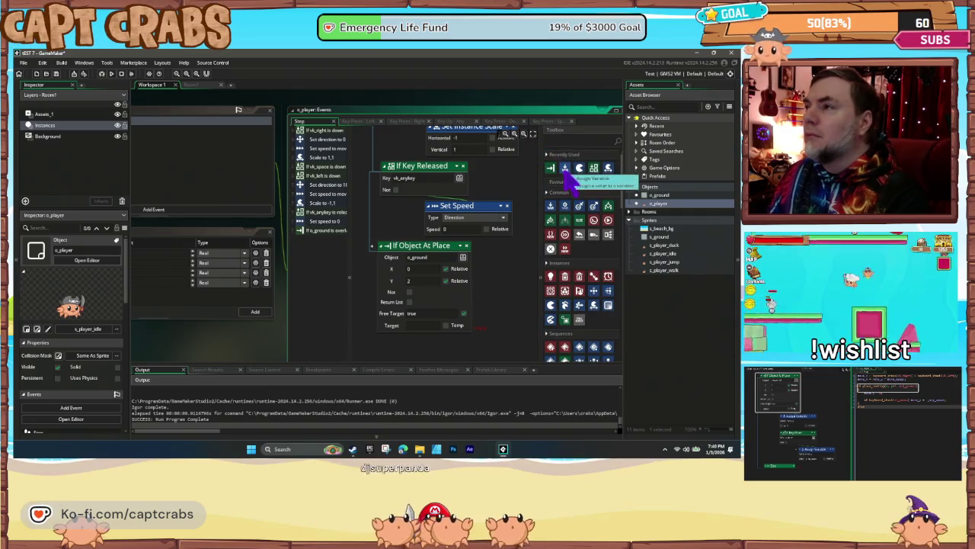
pyautogui.moveTo(537, 219)
pyautogui.mouseDown()
pyautogui.moveTo(457, 327)
pyautogui.moveTo(460, 343)
pyautogui.mouseUp()
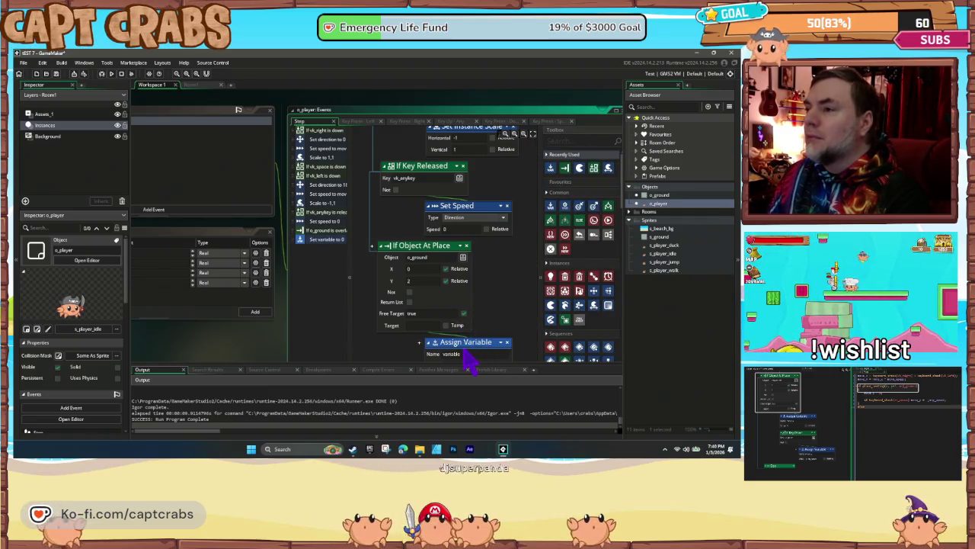
pyautogui.doubleClick(464, 354)
pyautogui.write('move_y')
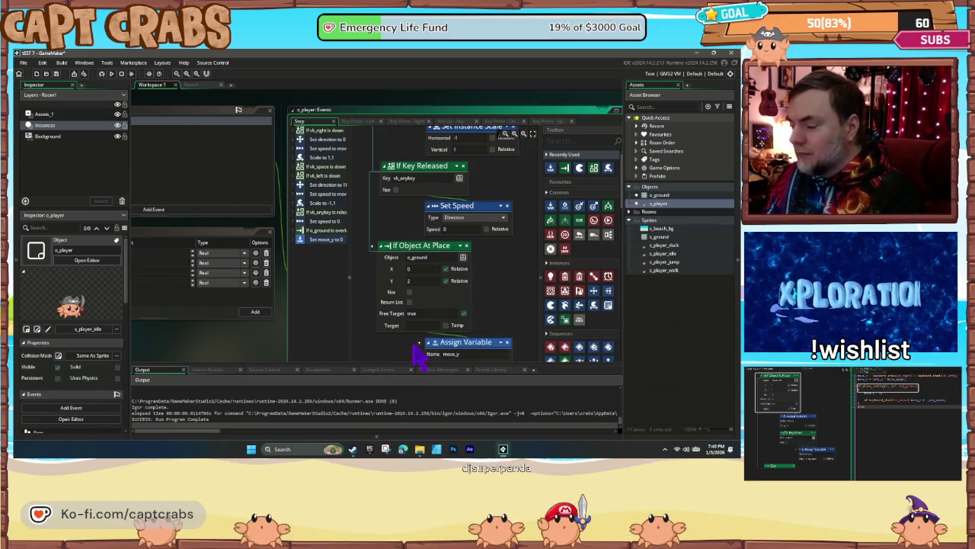
pyautogui.scroll(-1, 418, 349)
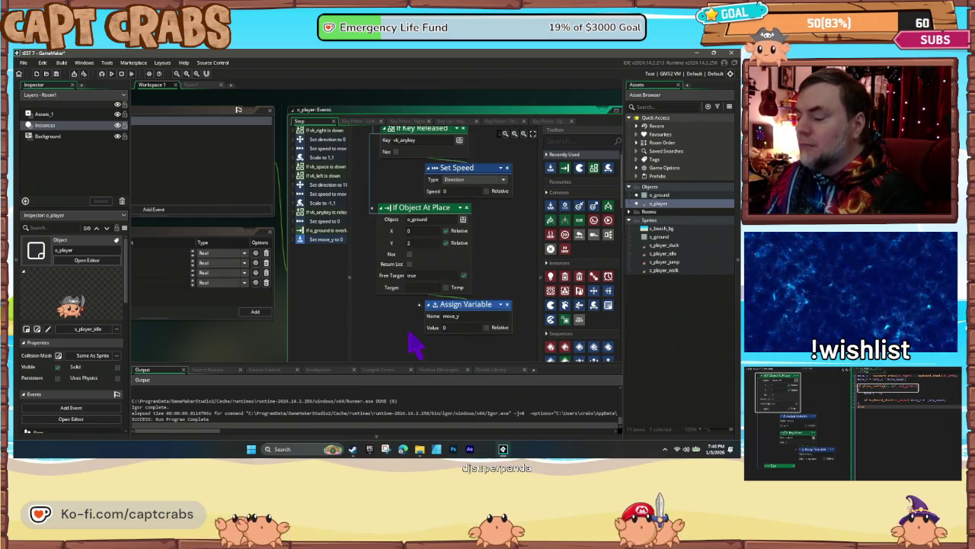
pyautogui.scroll(-1, 416, 335)
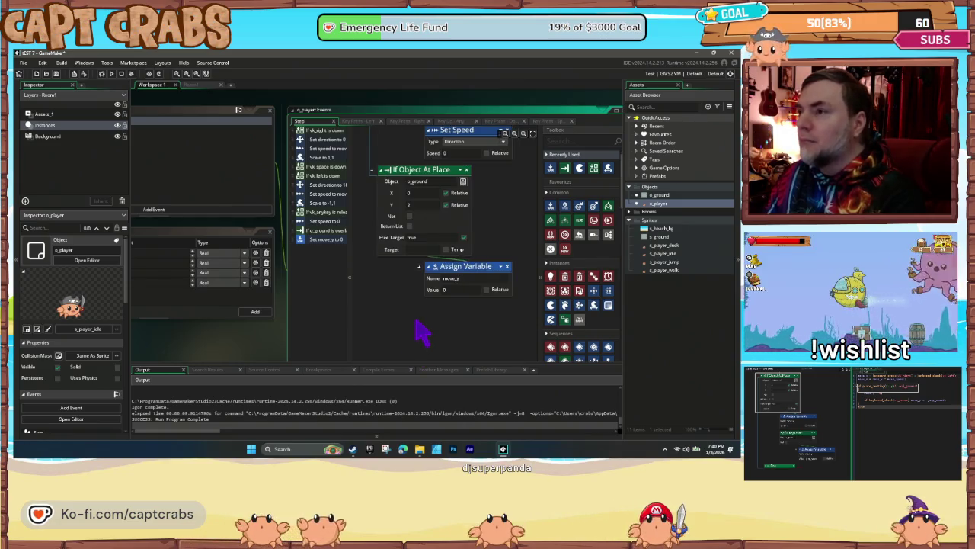
pyautogui.press('F5')
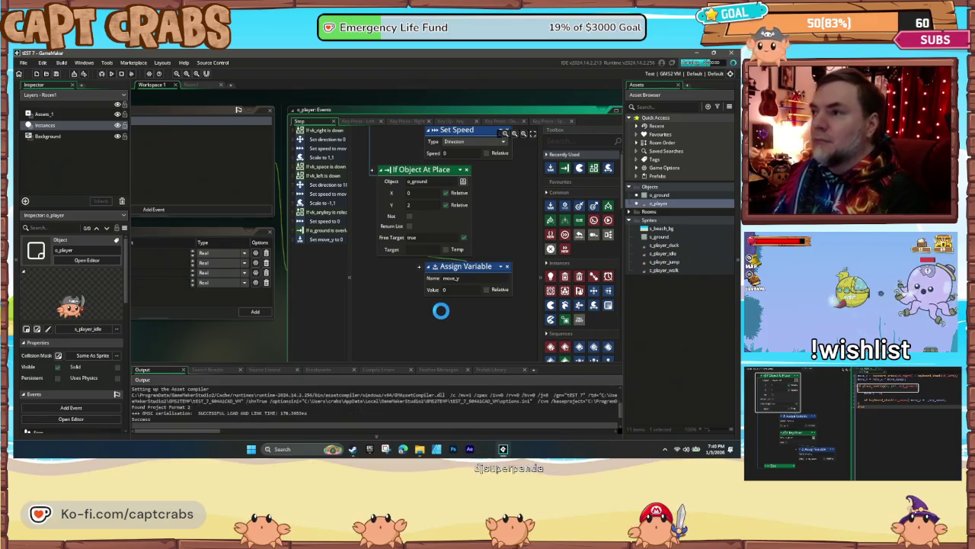
pyautogui.press('Right')
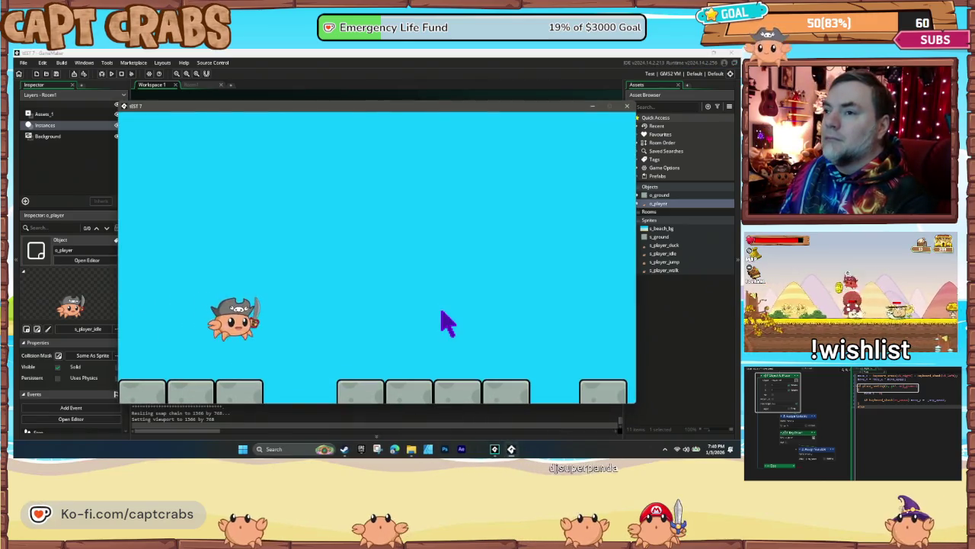
pyautogui.press('Left')
pyautogui.press('Right')
pyautogui.press('space')
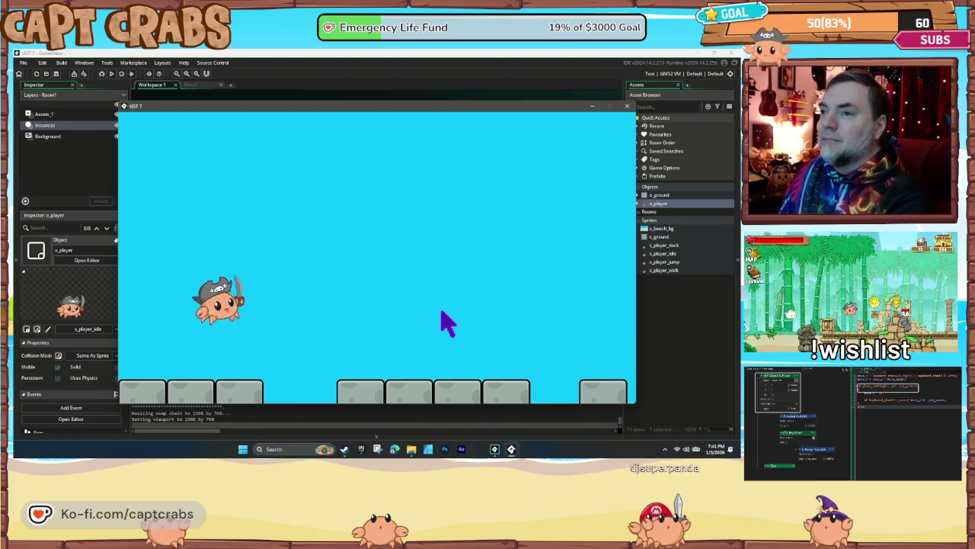
pyautogui.press('Right')
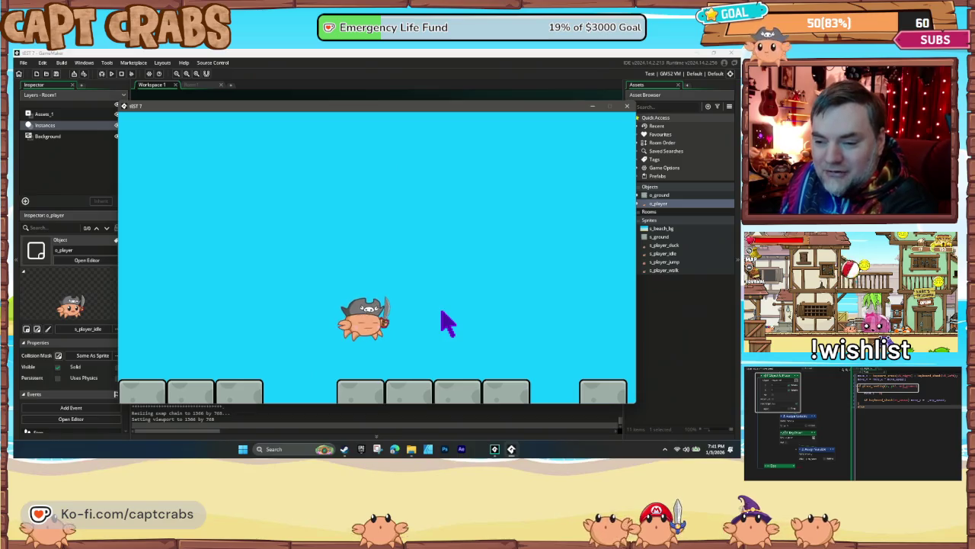
pyautogui.press('Left')
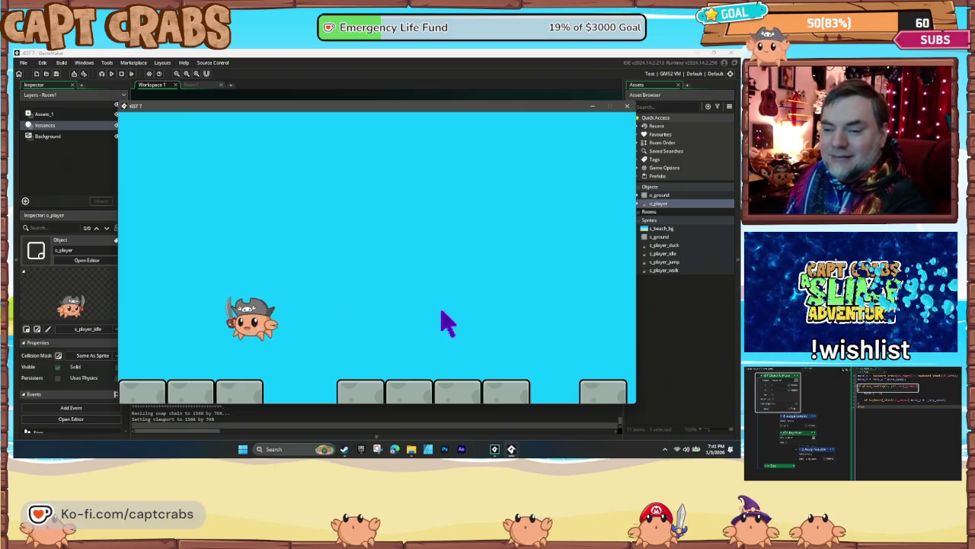
pyautogui.press('space')
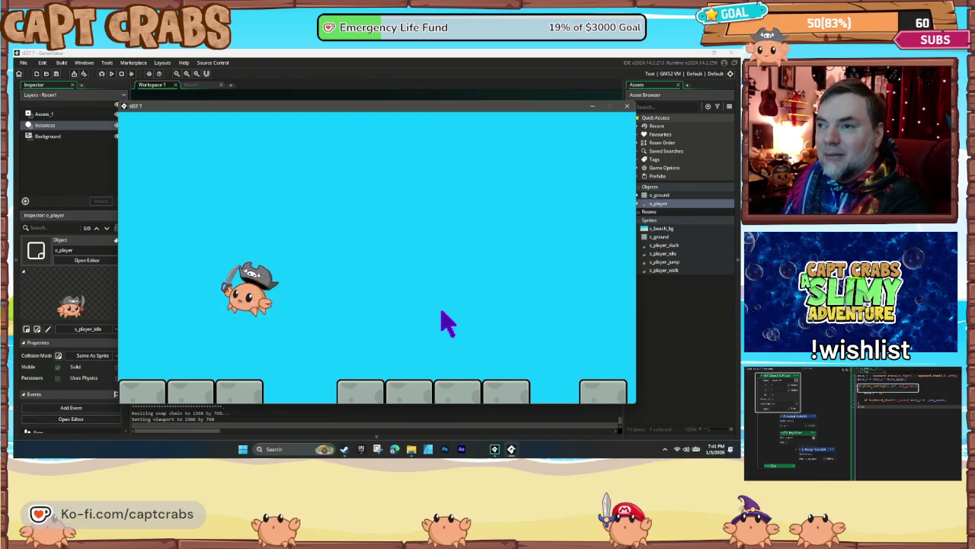
pyautogui.press('Right')
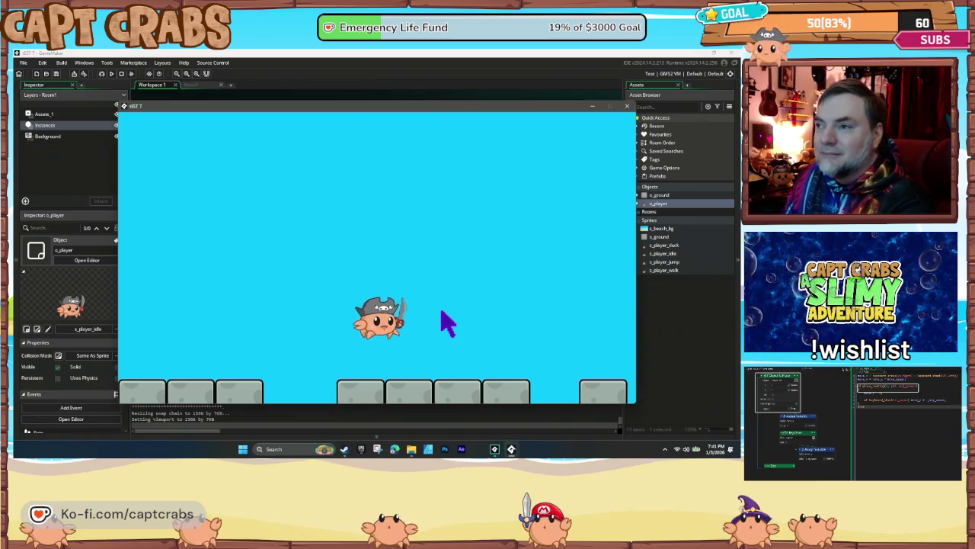
pyautogui.press('Left')
pyautogui.press('space')
pyautogui.press('Left')
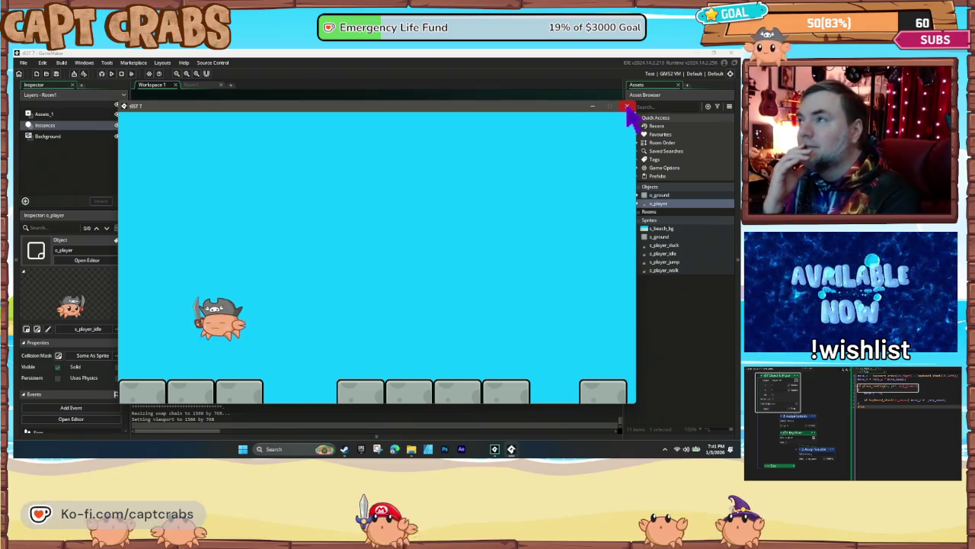
pyautogui.click(626, 107)
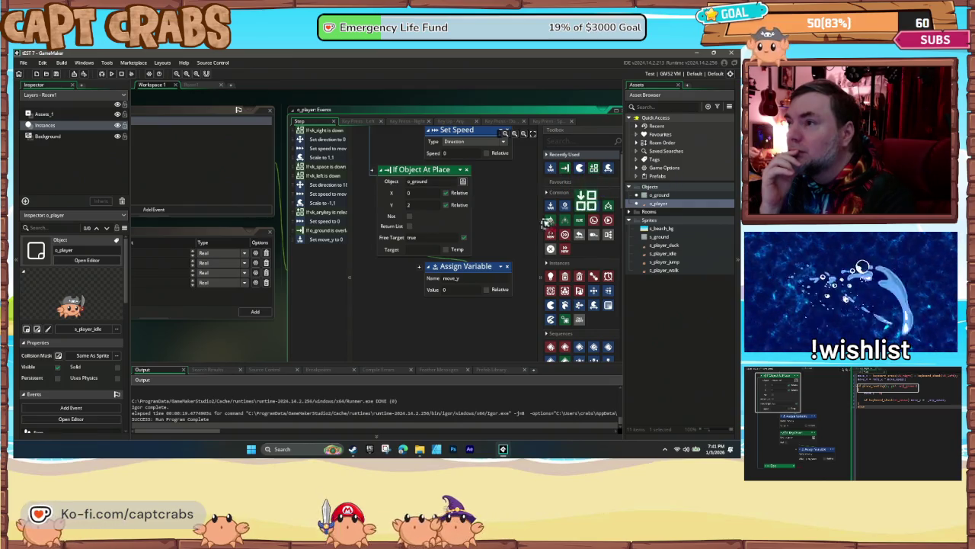
# - Add an If Key Down vk_space check assigning move_y = -jump_speed, then run a test
pyautogui.moveTo(493, 300); pyautogui.dragTo(494, 300)
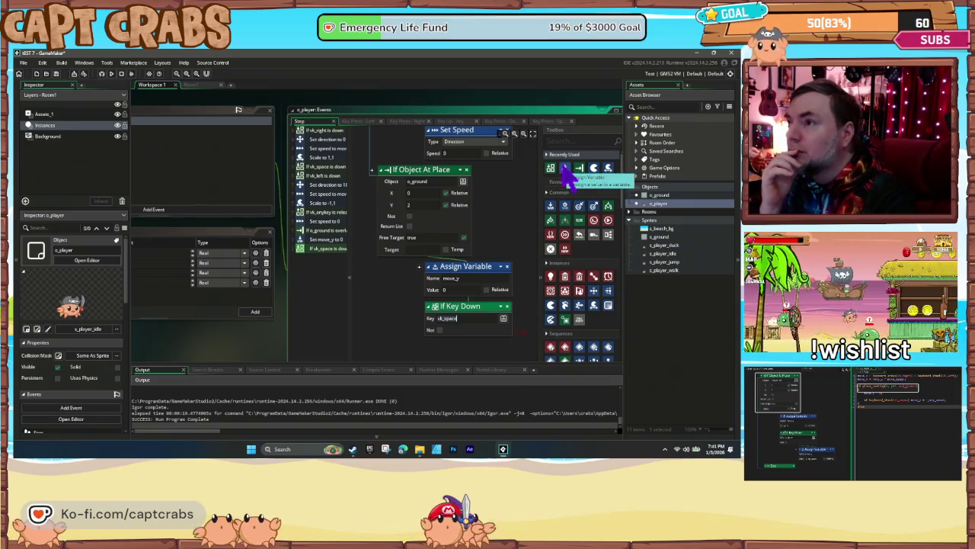
pyautogui.moveTo(567, 174); pyautogui.dragTo(561, 180)
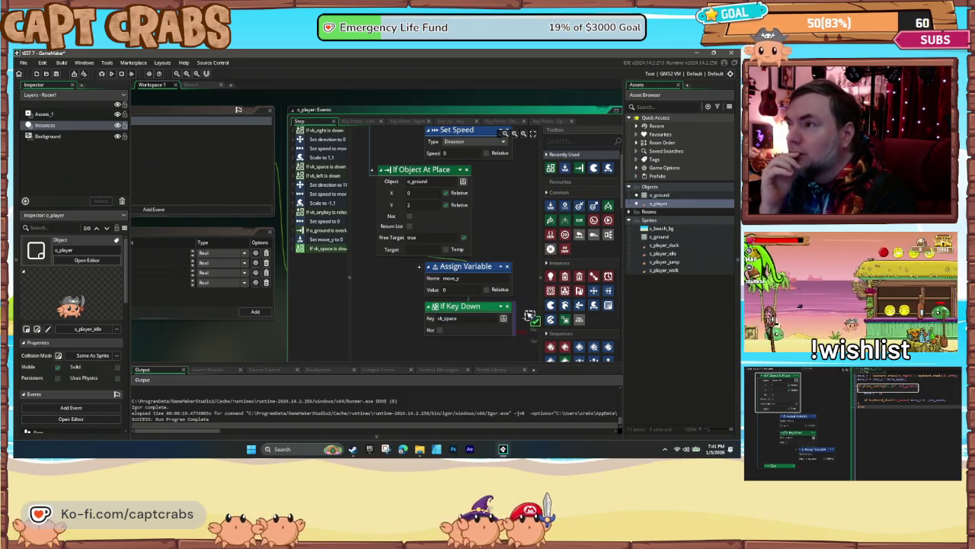
pyautogui.moveTo(523, 323); pyautogui.dragTo(519, 341)
pyautogui.scroll(-1, 499, 335)
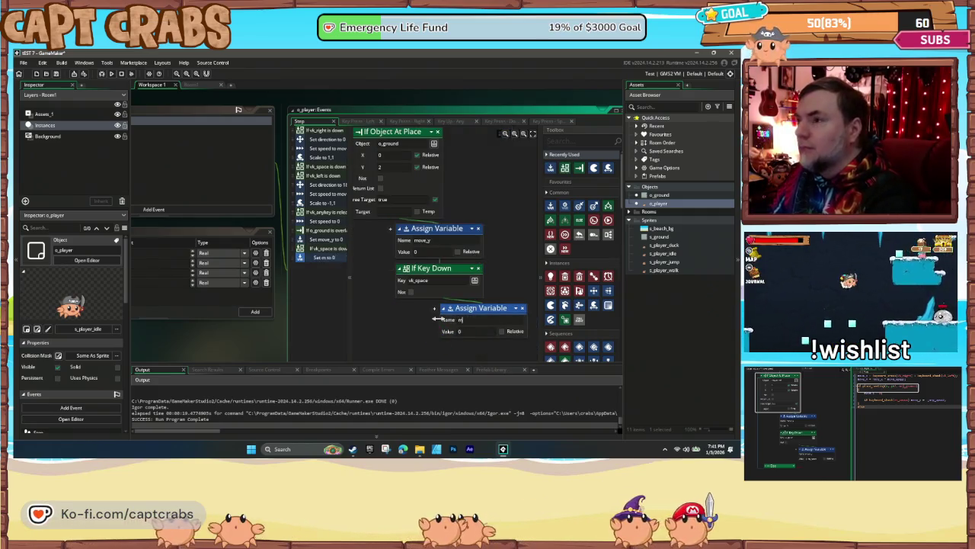
pyautogui.write('move_y')
pyautogui.press('Tab')
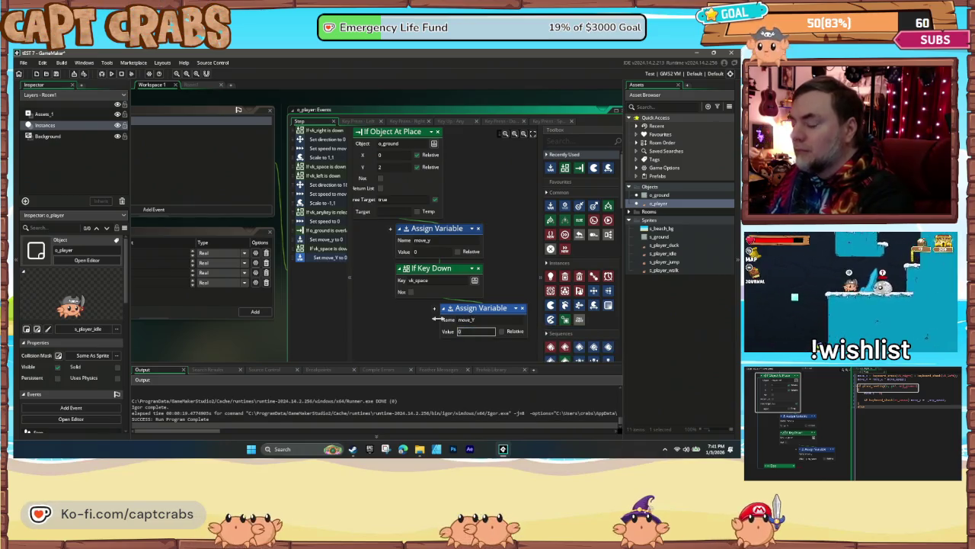
pyautogui.write('-jump')
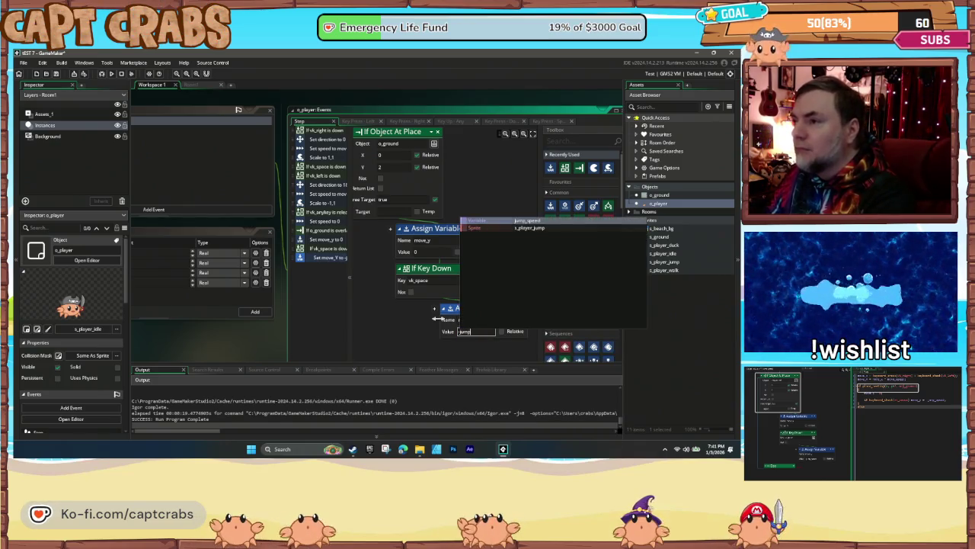
pyautogui.write('_speed')
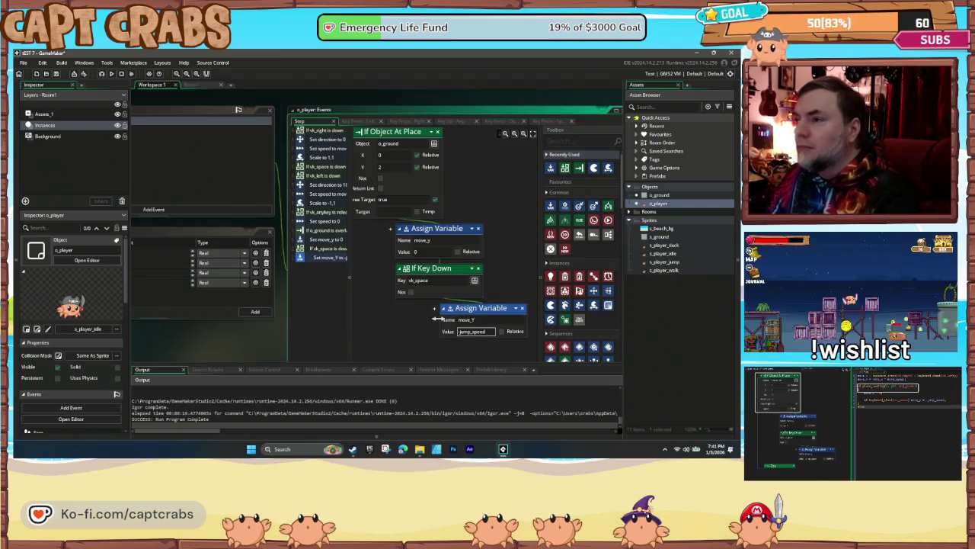
pyautogui.press('Return')
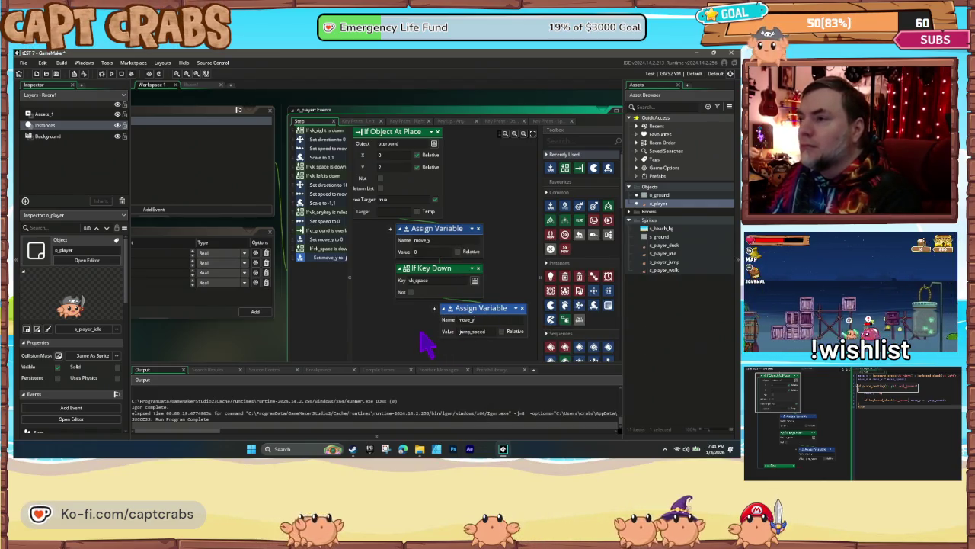
pyautogui.press('F5')
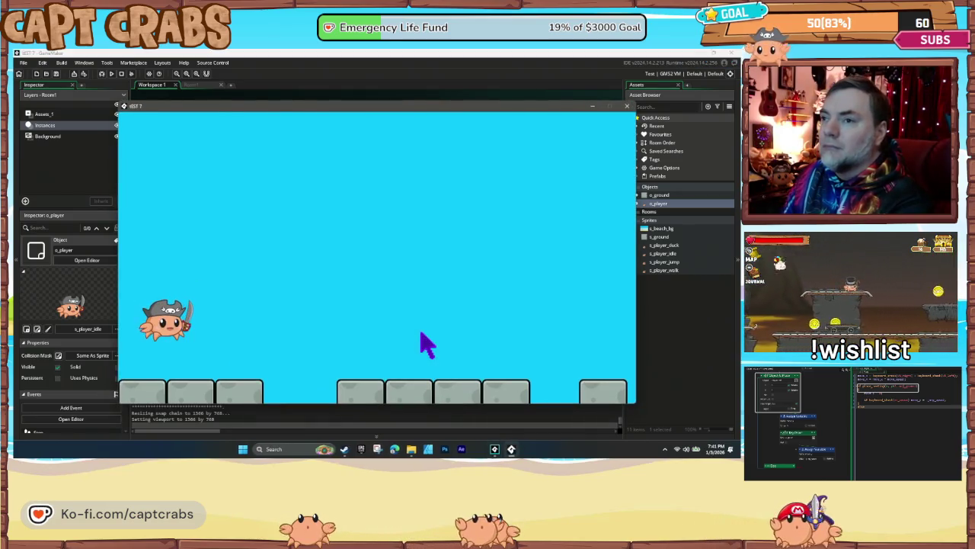
pyautogui.press('Right')
pyautogui.press('Left')
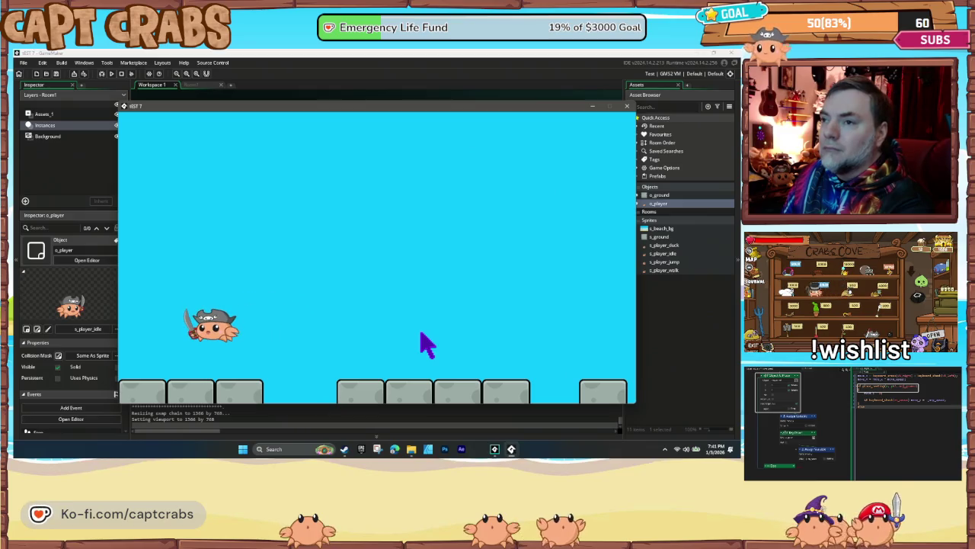
pyautogui.press('Right')
pyautogui.press('space')
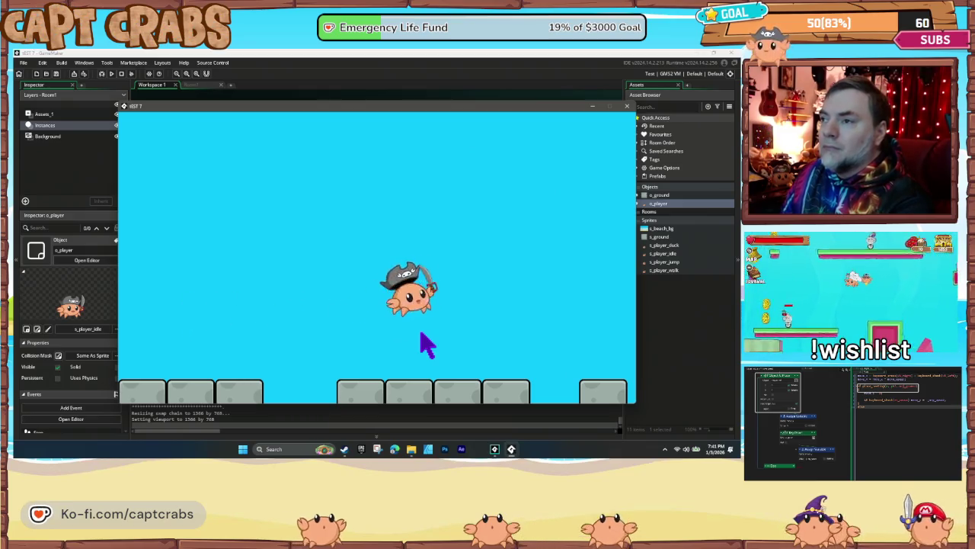
pyautogui.click(627, 106)
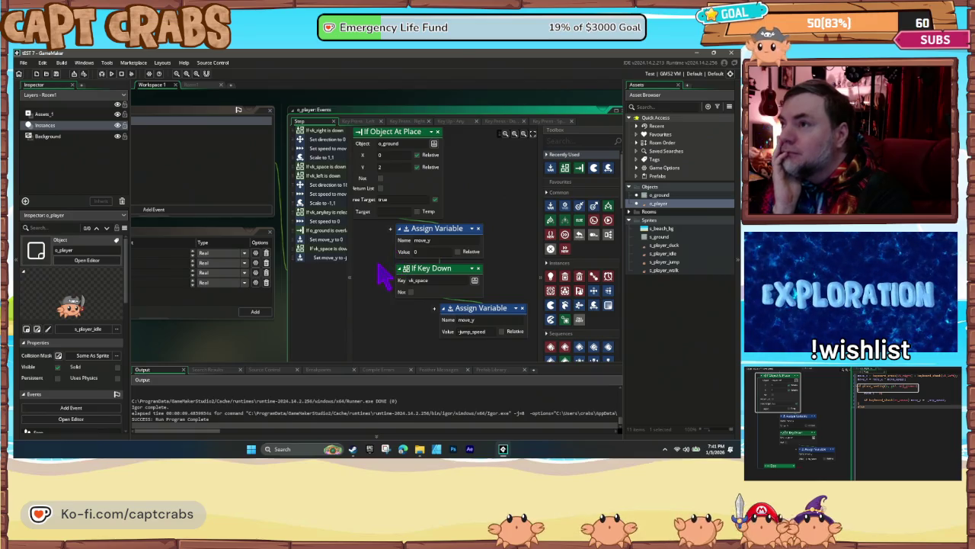
# - Add an Else action to the Step event below the If Key Down block
pyautogui.moveTo(378, 275); pyautogui.dragTo(424, 283)
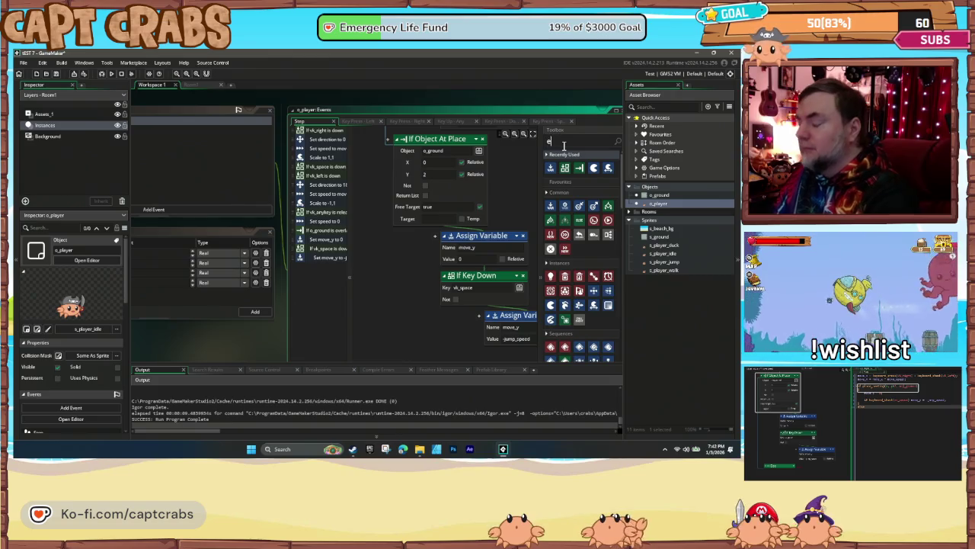
pyautogui.write('else')
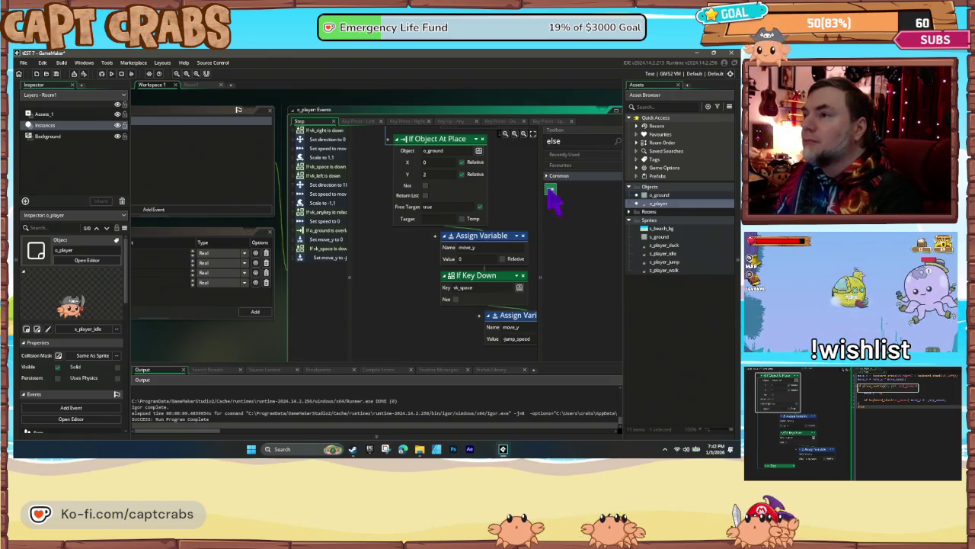
pyautogui.moveTo(552, 190); pyautogui.dragTo(440, 231)
pyautogui.moveTo(435, 289); pyautogui.dragTo(413, 213)
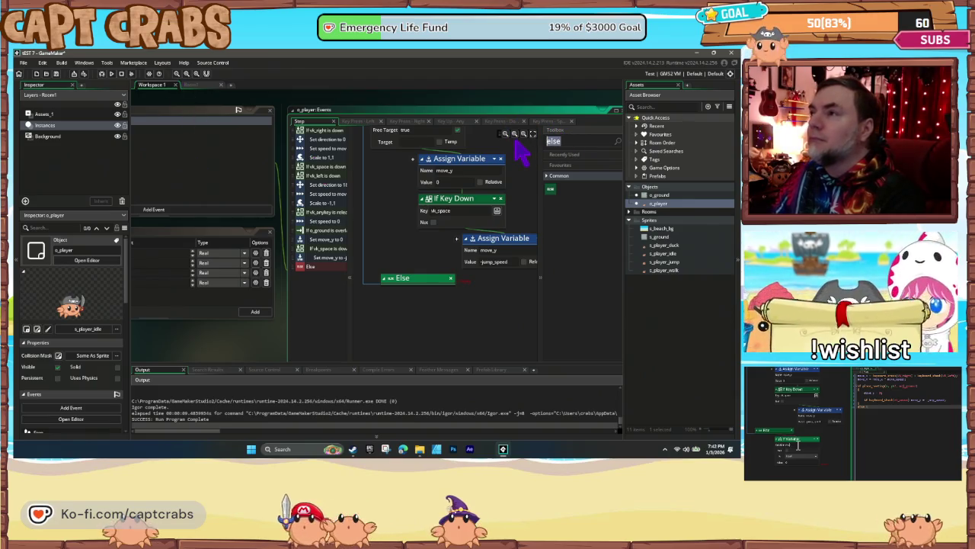
pyautogui.write('If var')
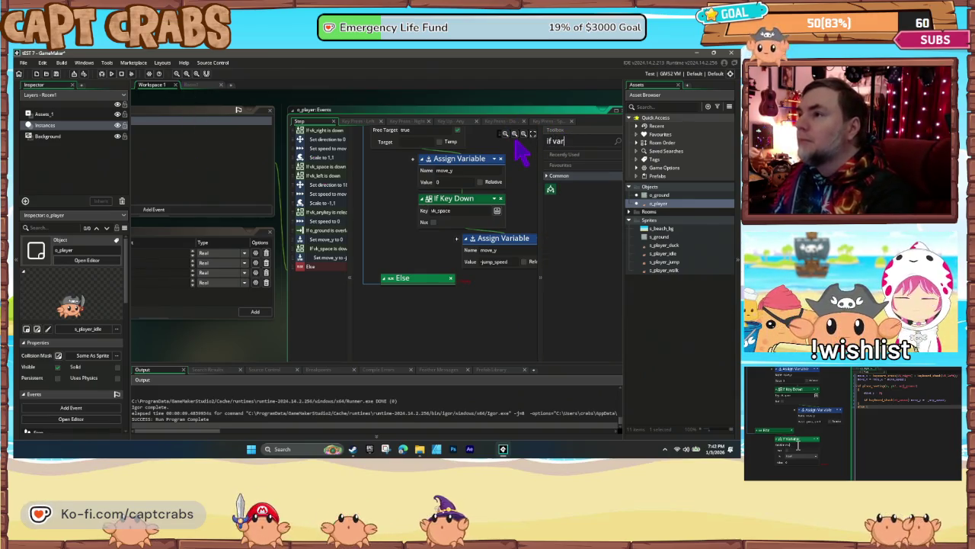
# - Add an If Variable check under Else testing move_y Less than 10
pyautogui.moveTo(551, 190)
pyautogui.mouseDown()
pyautogui.moveTo(526, 251)
pyautogui.moveTo(465, 287)
pyautogui.moveTo(466, 300)
pyautogui.mouseUp()
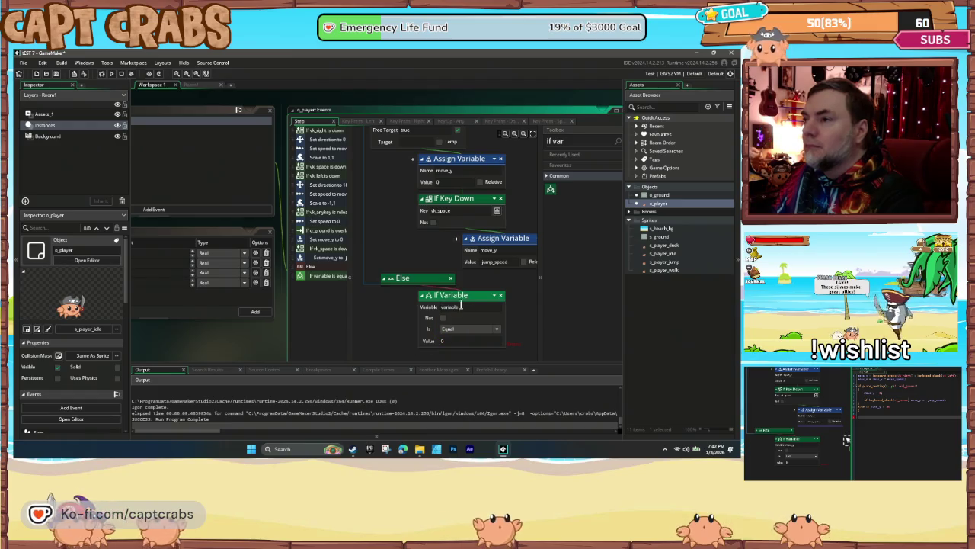
pyautogui.write('move_y')
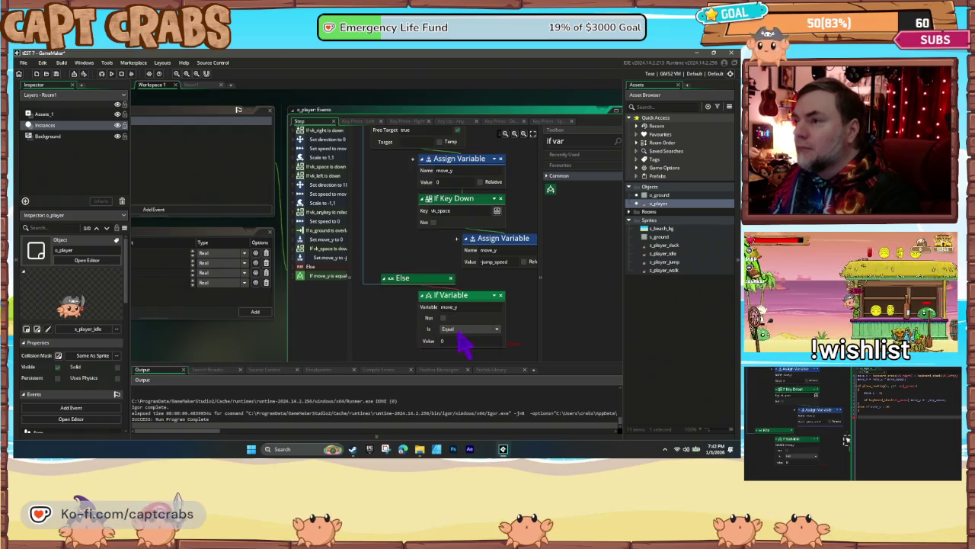
pyautogui.click(465, 329)
pyautogui.click(467, 363)
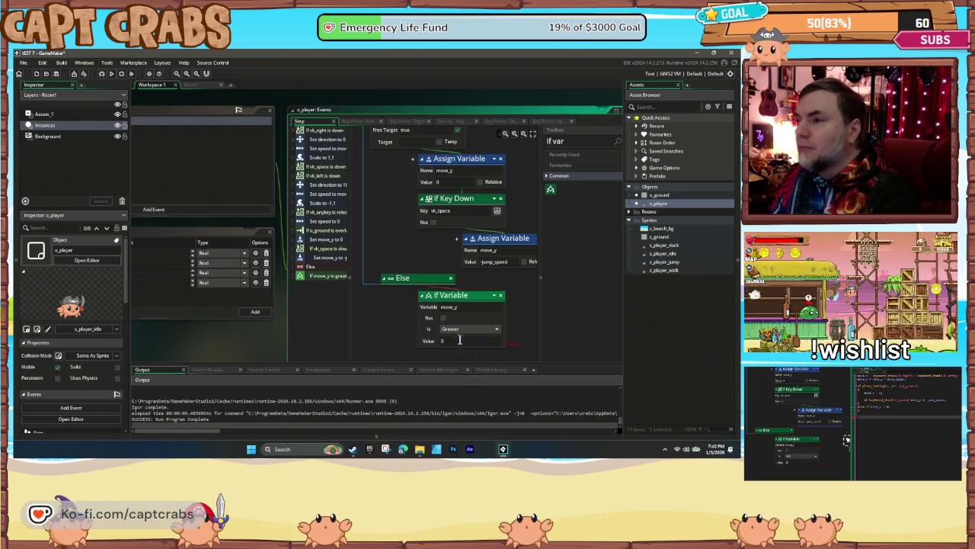
pyautogui.click(465, 329)
pyautogui.click(463, 344)
pyautogui.click(456, 341)
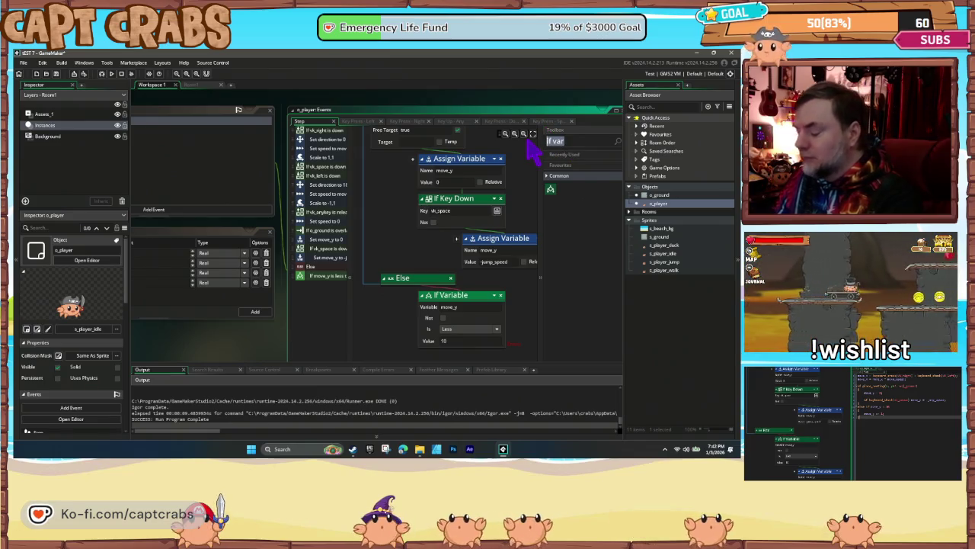
# - Place an Assign Variable for move_y inside the If Variable check
pyautogui.press('BackSpace')
pyautogui.moveTo(594, 168)
pyautogui.mouseDown()
pyautogui.moveTo(603, 175)
pyautogui.moveTo(592, 171)
pyautogui.moveTo(485, 329)
pyautogui.moveTo(499, 324)
pyautogui.mouseUp()
pyautogui.scroll(-3, 505, 312)
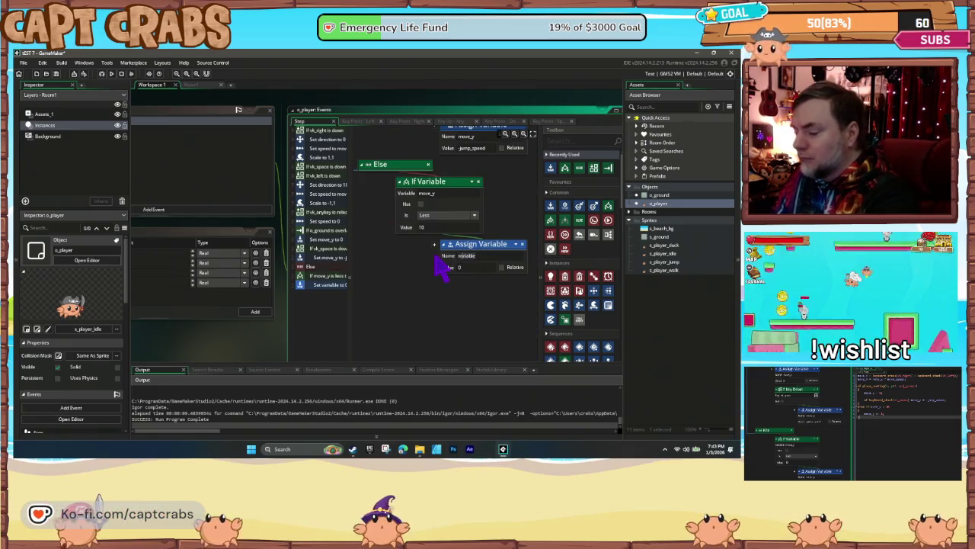
pyautogui.write('move_y')
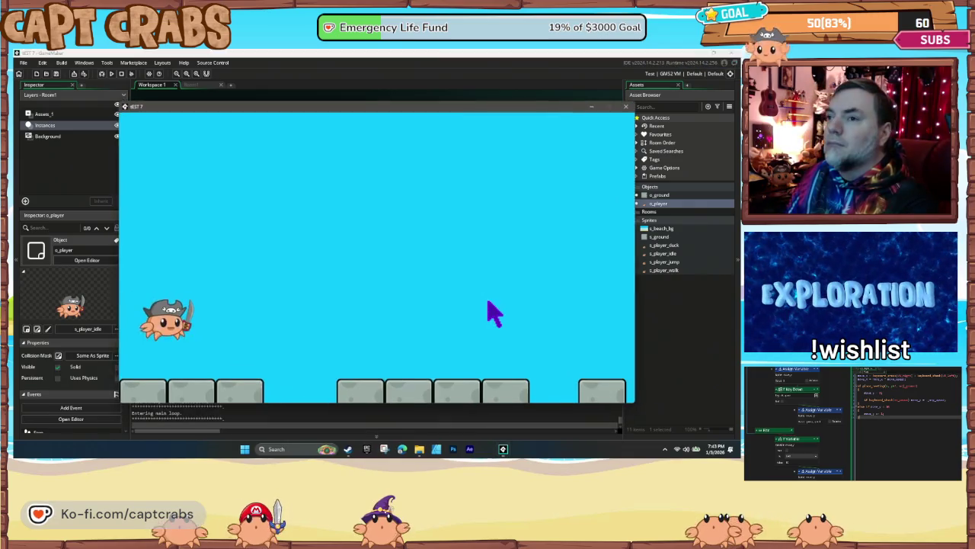
# - Walk the crab right and left across the platforms, then close the game window
pyautogui.press('Right')
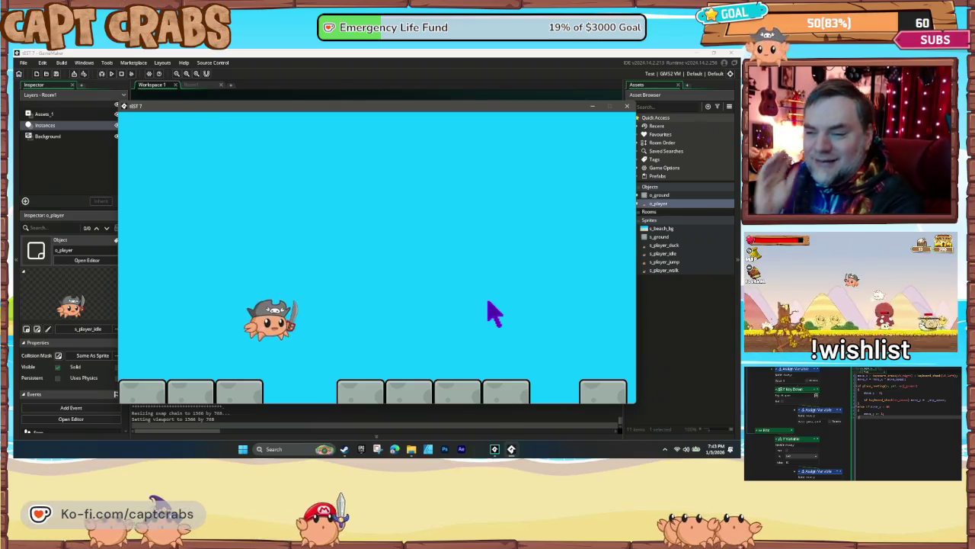
pyautogui.press('Right')
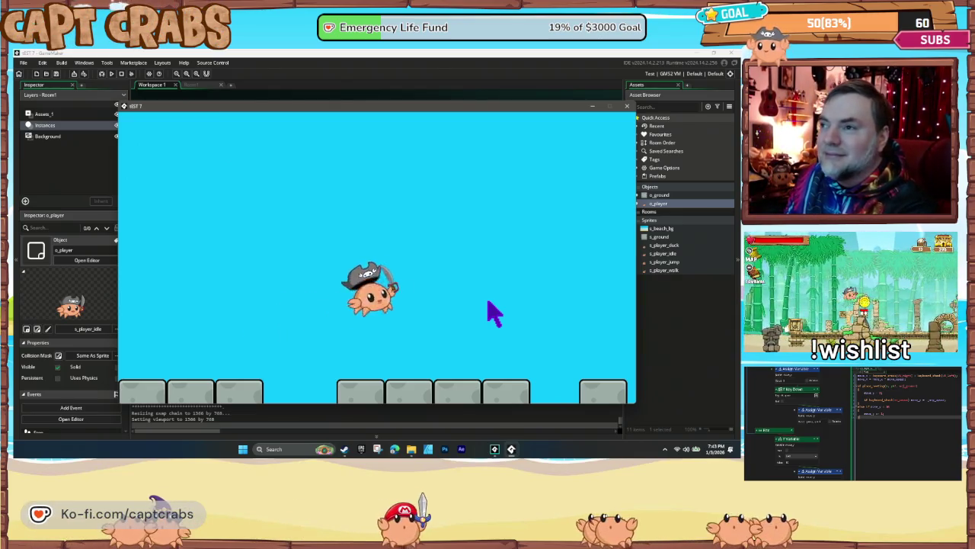
pyautogui.press('Right')
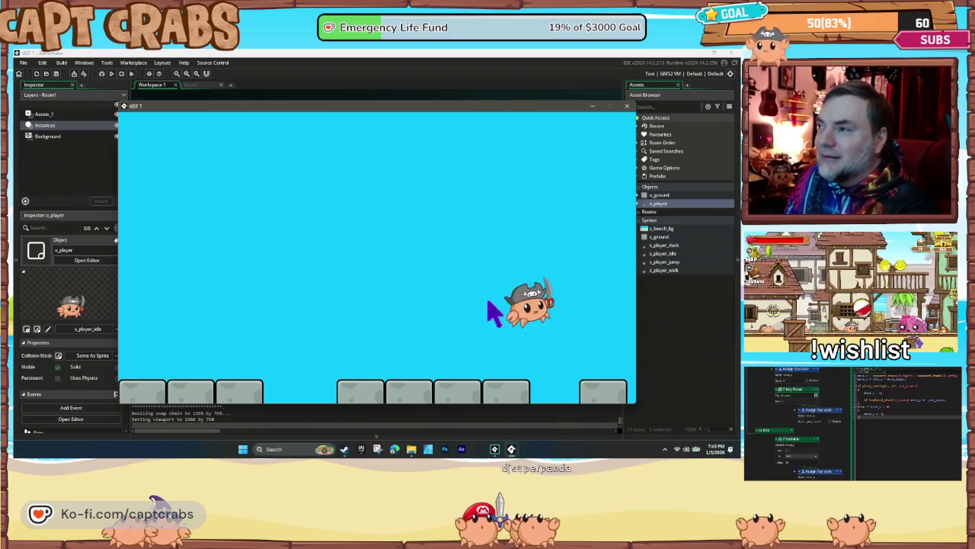
pyautogui.press('Left')
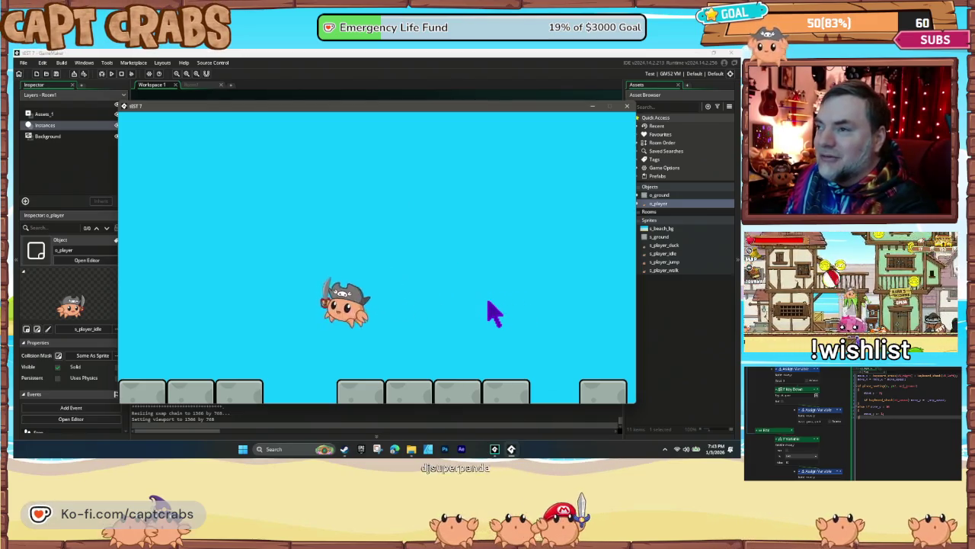
pyautogui.press('Left')
pyautogui.press('Right')
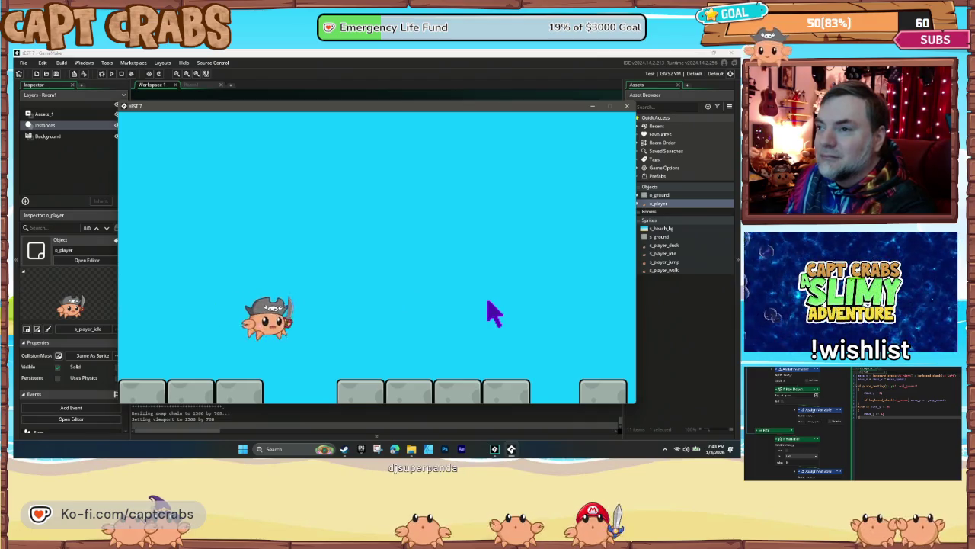
pyautogui.press('Left')
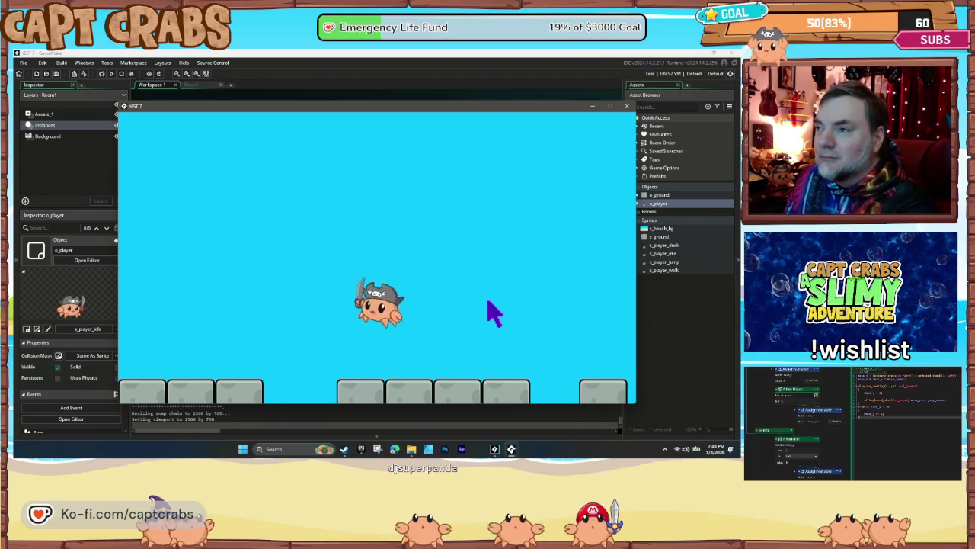
pyautogui.press('Right')
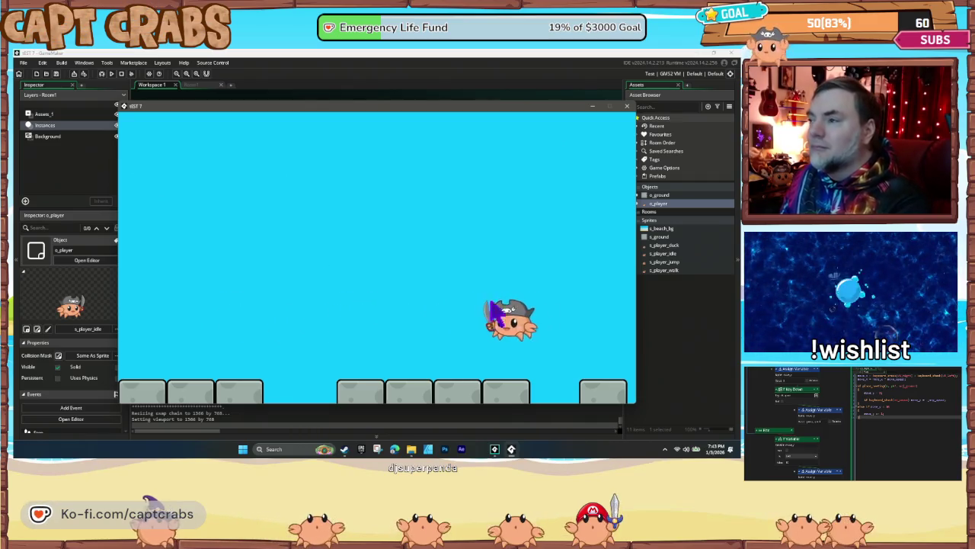
pyautogui.click(627, 107)
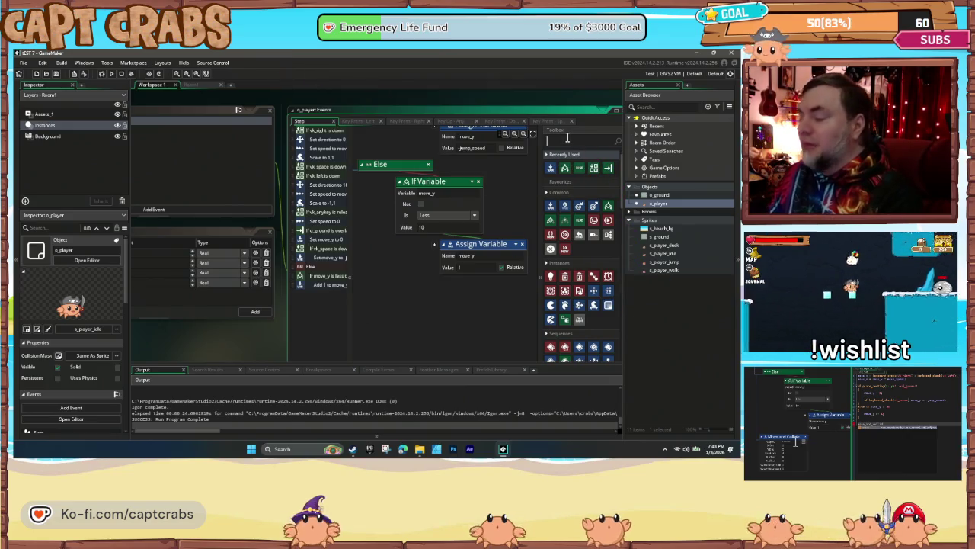
# - Add a Move and Collide action to the Step event that collides against o_ground
pyautogui.write('ma')
pyautogui.press('BackSpace')
pyautogui.press('BackSpace')
pyautogui.press('BackSpace')
pyautogui.write('move and co')
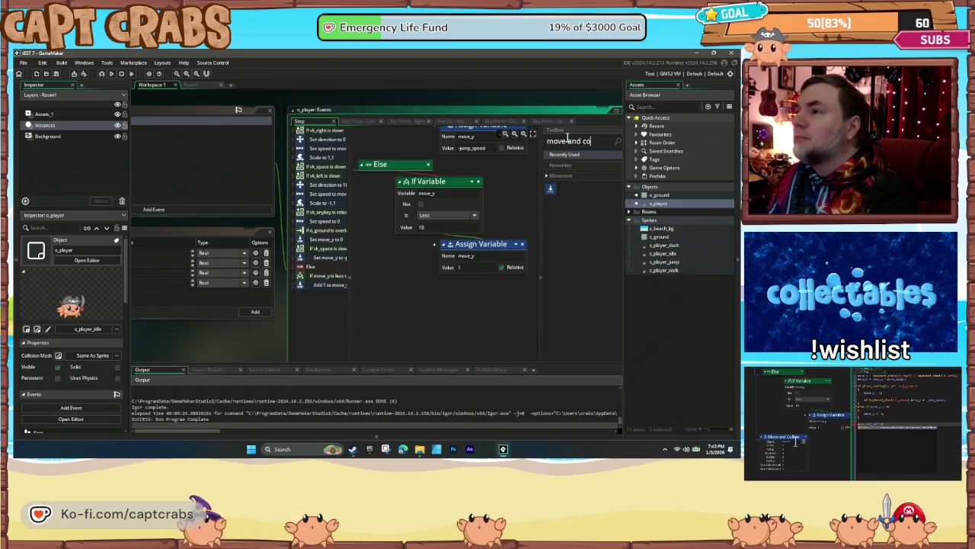
pyautogui.moveTo(568, 200)
pyautogui.mouseDown()
pyautogui.moveTo(379, 177)
pyautogui.moveTo(399, 238)
pyautogui.mouseUp()
pyautogui.click(406, 306)
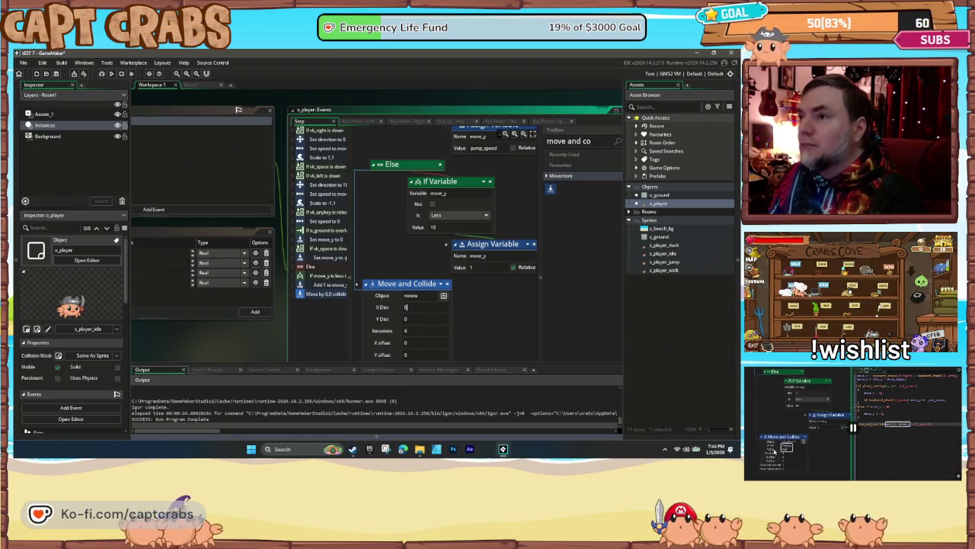
pyautogui.click(443, 297)
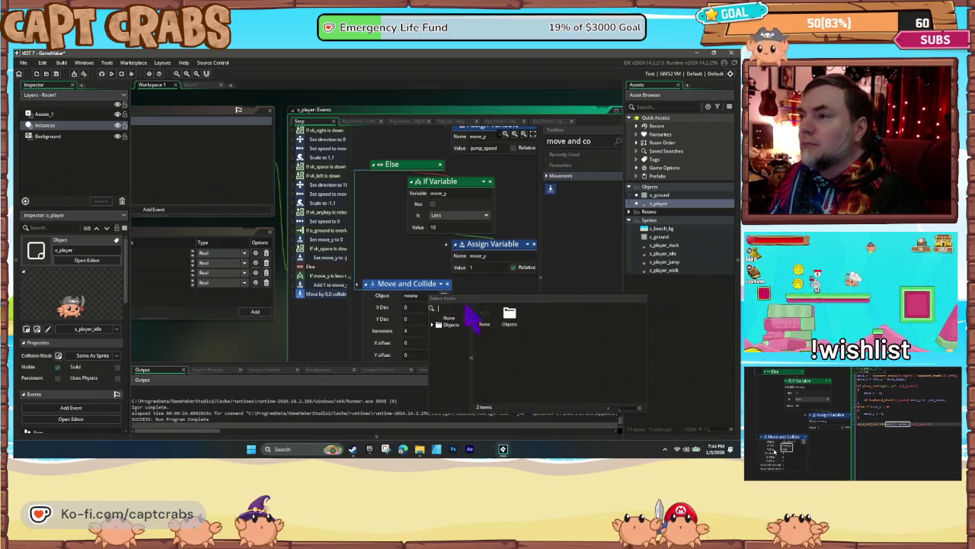
pyautogui.click(508, 315)
# - Set X/Y Dist to move_x and move_y and both max movements to 0, then test-run
pyautogui.click(415, 308)
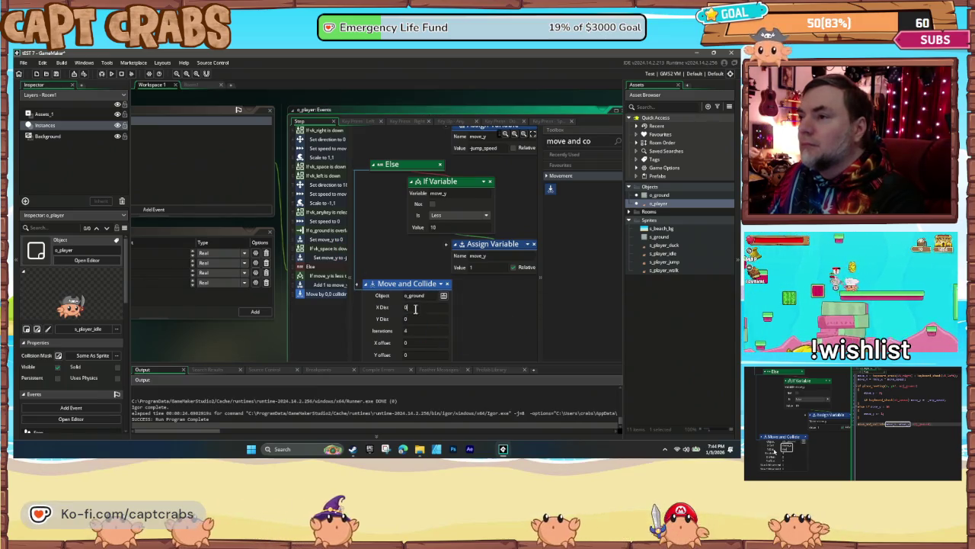
pyautogui.write('move_x')
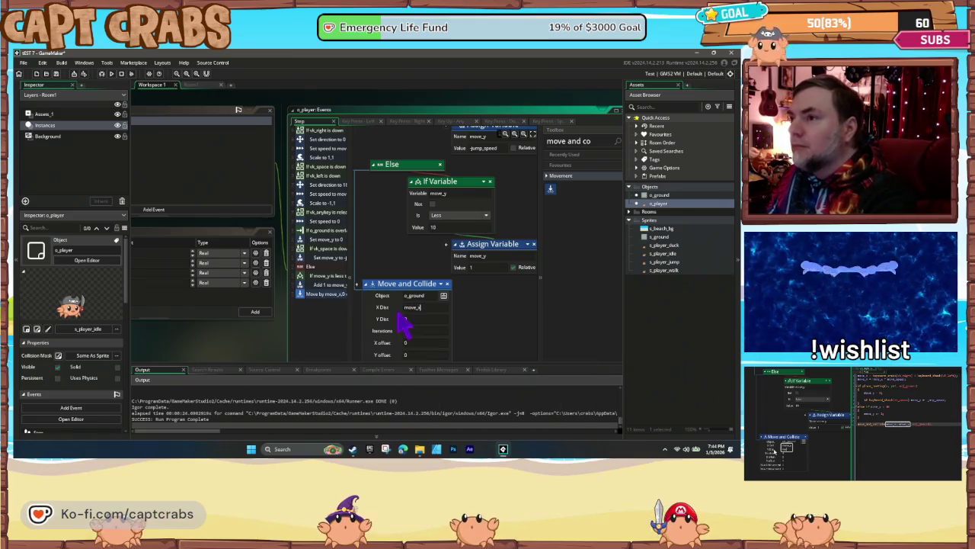
pyautogui.write('move_y')
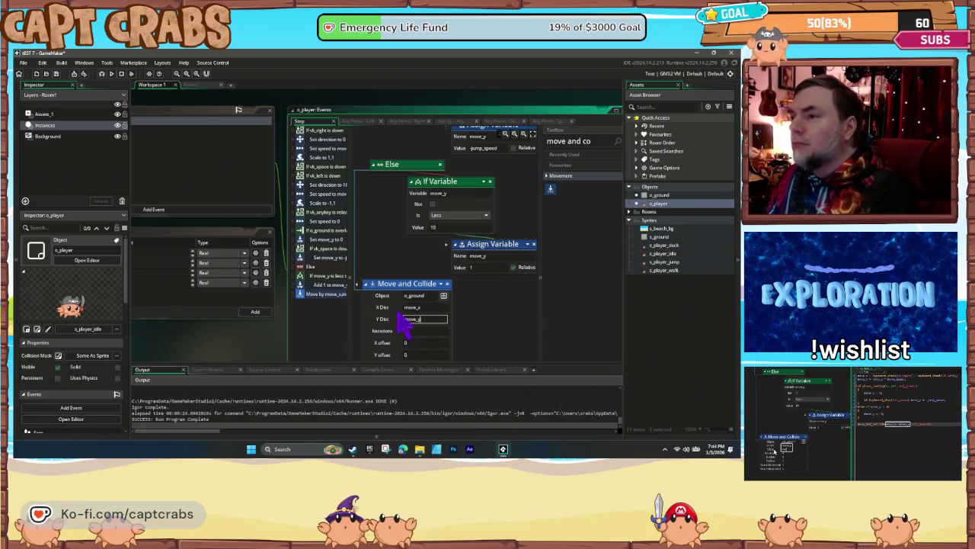
pyautogui.scroll(-2, 468, 333)
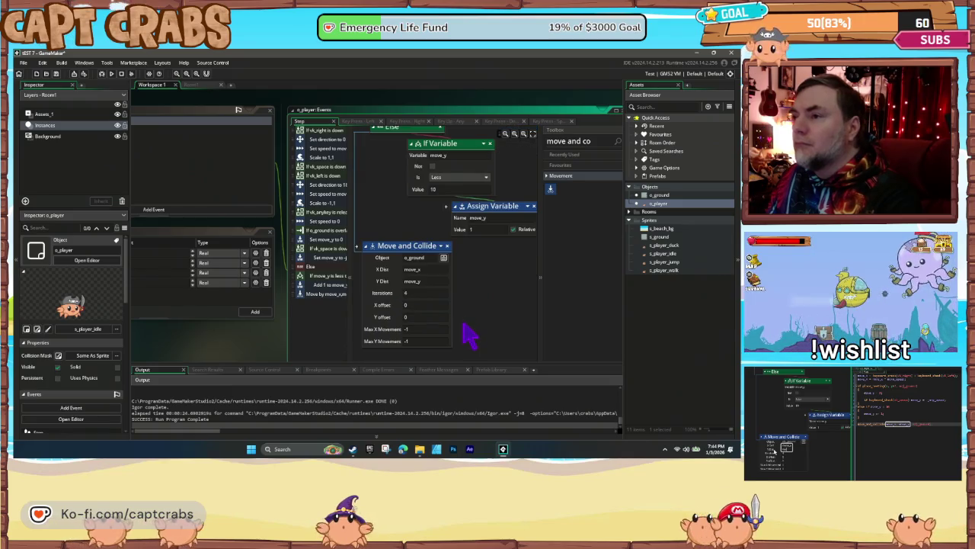
pyautogui.doubleClick(406, 329)
pyautogui.write('0')
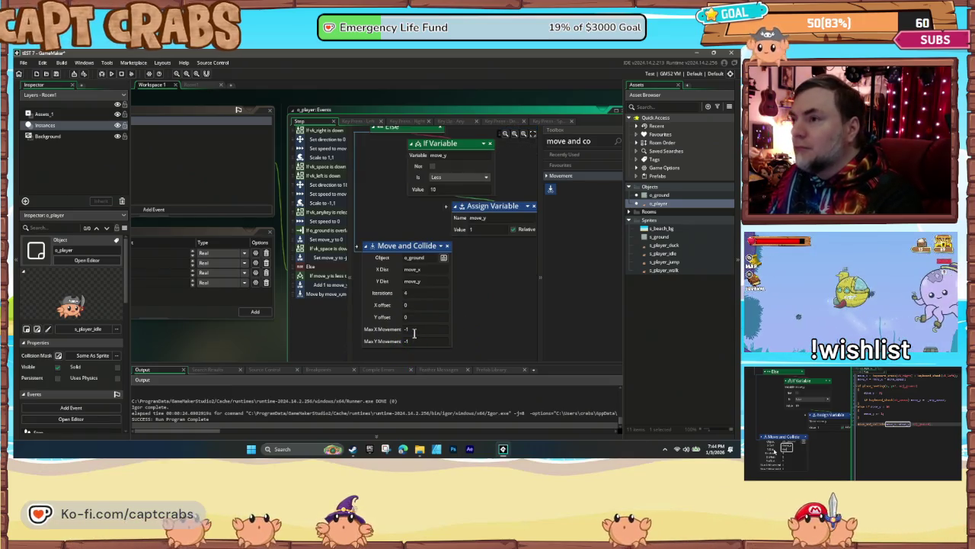
pyautogui.click(406, 340)
pyautogui.press('BackSpace')
pyautogui.press('BackSpace')
pyautogui.write('0')
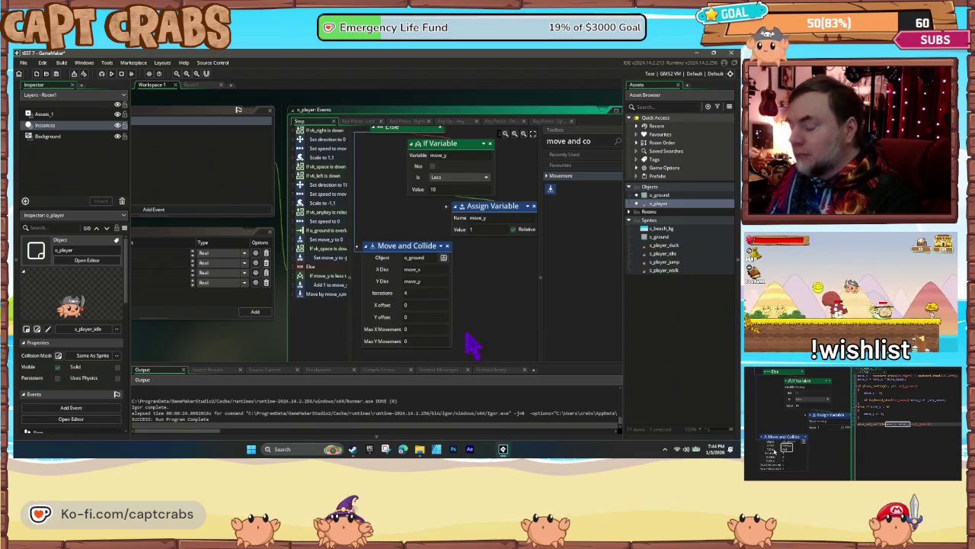
pyautogui.press('F5')
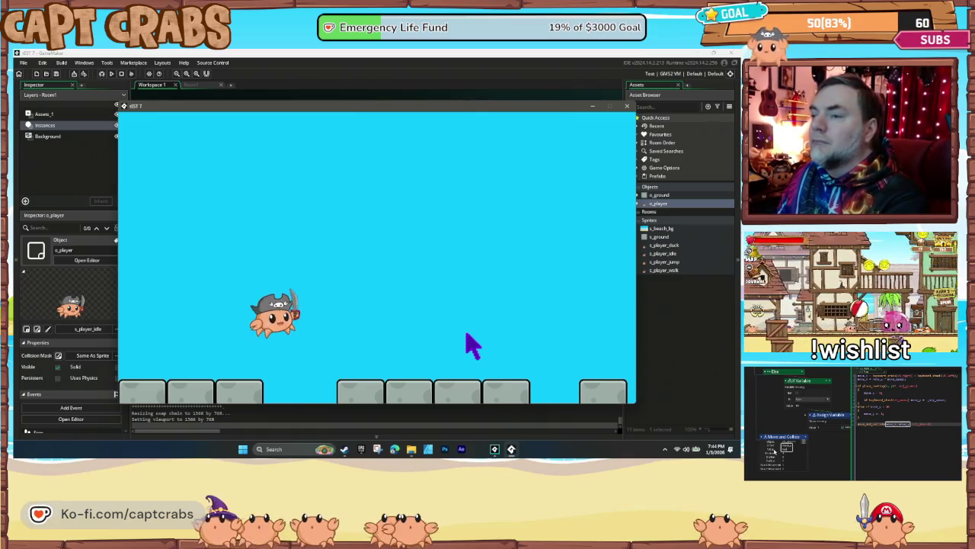
# - Walk the crab right and left and make it jump in the test game, then close it
pyautogui.press('Right')
pyautogui.press('Right')
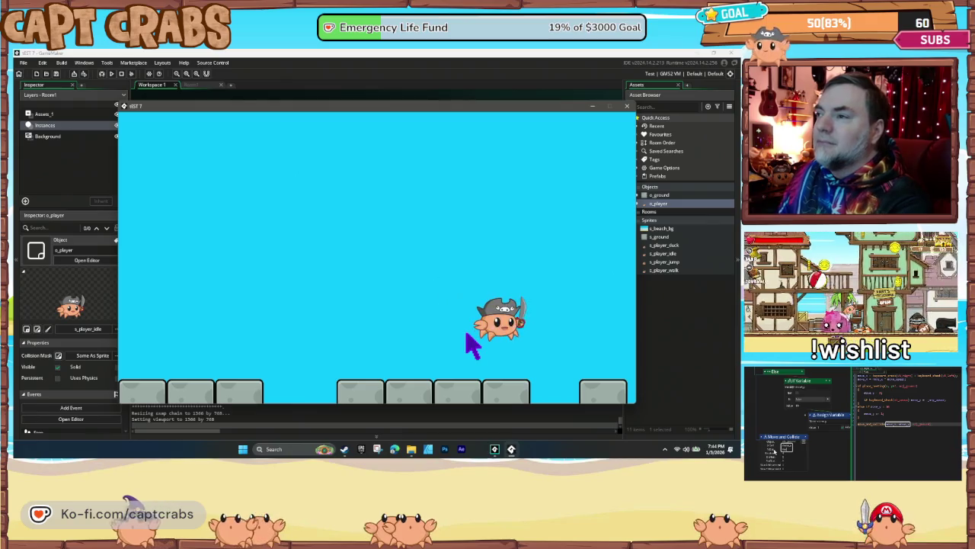
pyautogui.press('Left')
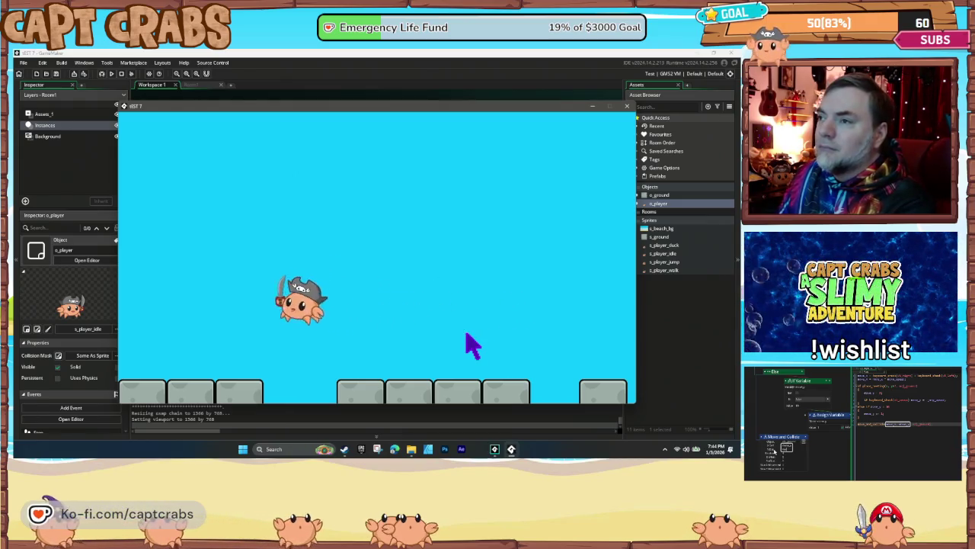
pyautogui.press('space')
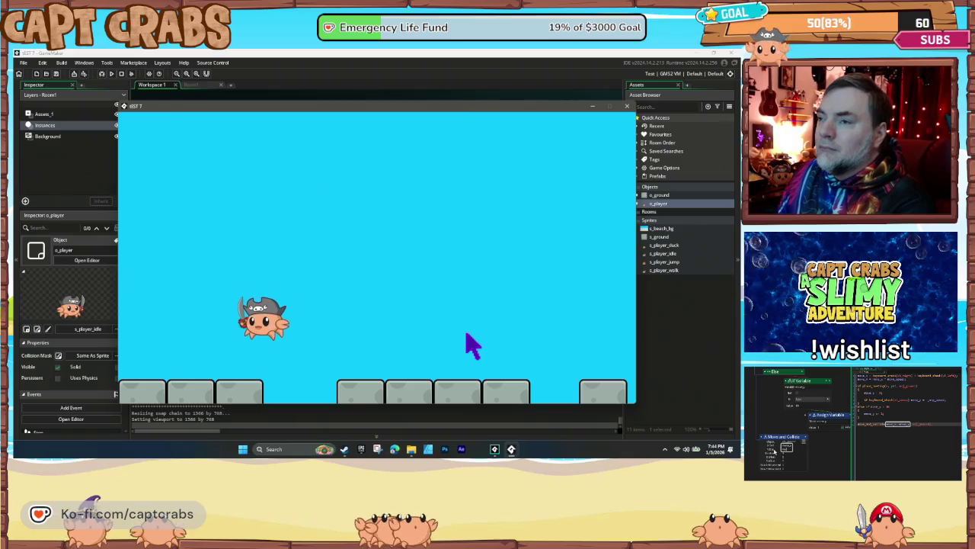
pyautogui.press('Left')
pyautogui.press('Right')
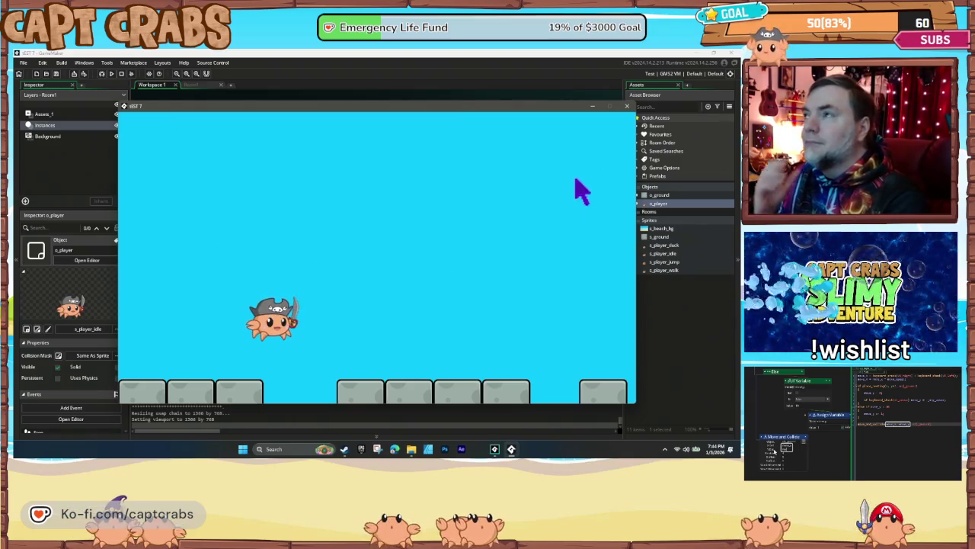
pyautogui.click(626, 106)
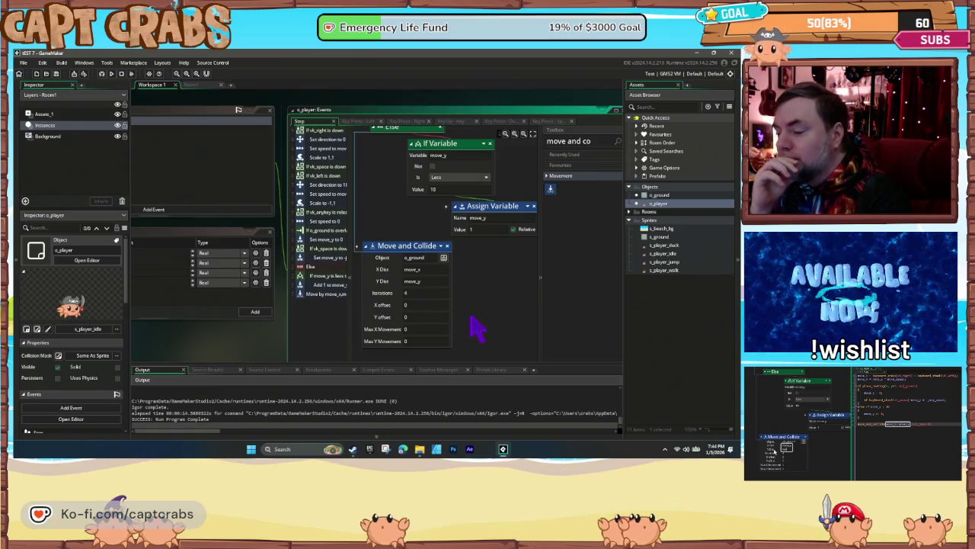
# - Move the If Object At Place o_ground check up beneath the If Key Down vk_right block
pyautogui.scroll(10, 476, 328)
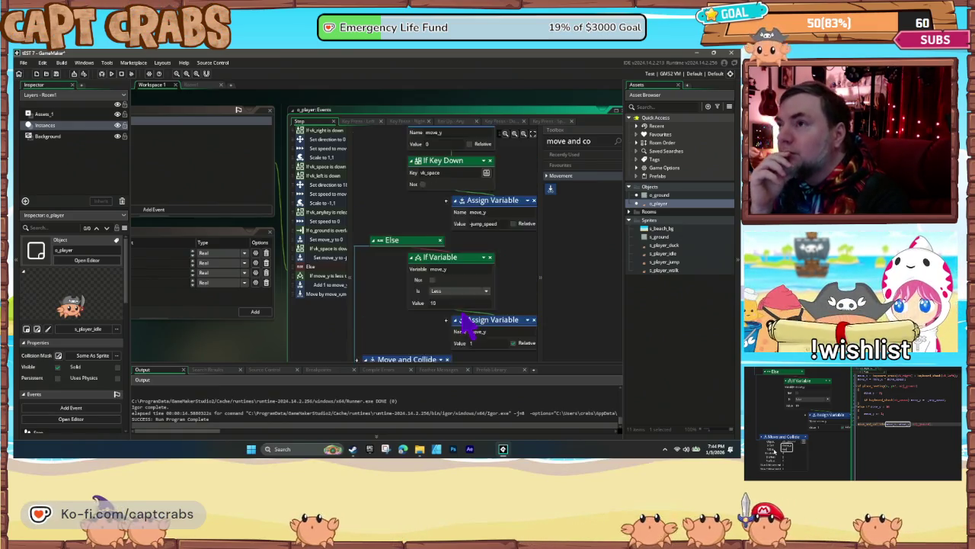
pyautogui.scroll(5, 458, 321)
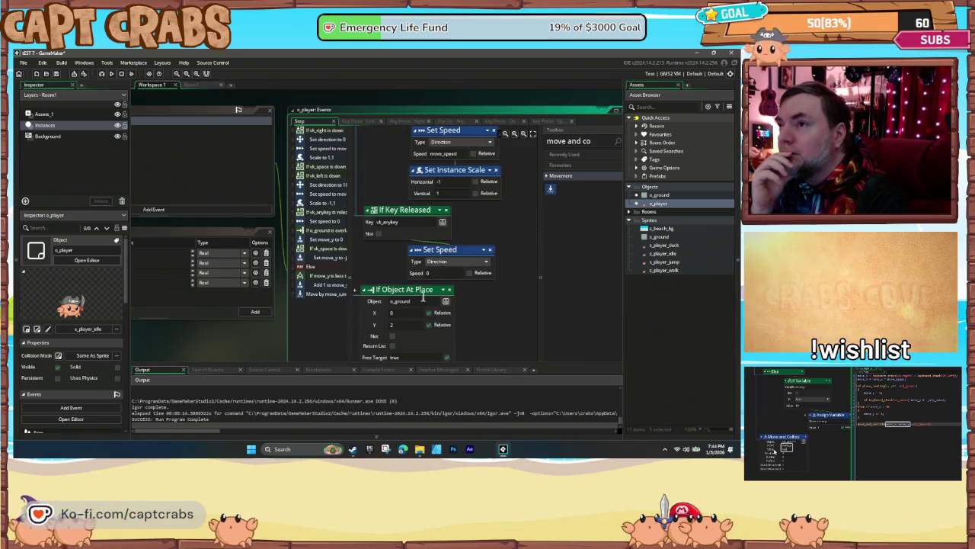
pyautogui.moveTo(385, 272)
pyautogui.mouseDown()
pyautogui.moveTo(494, 275)
pyautogui.moveTo(433, 271)
pyautogui.moveTo(420, 315)
pyautogui.mouseUp()
pyautogui.scroll(5, 427, 328)
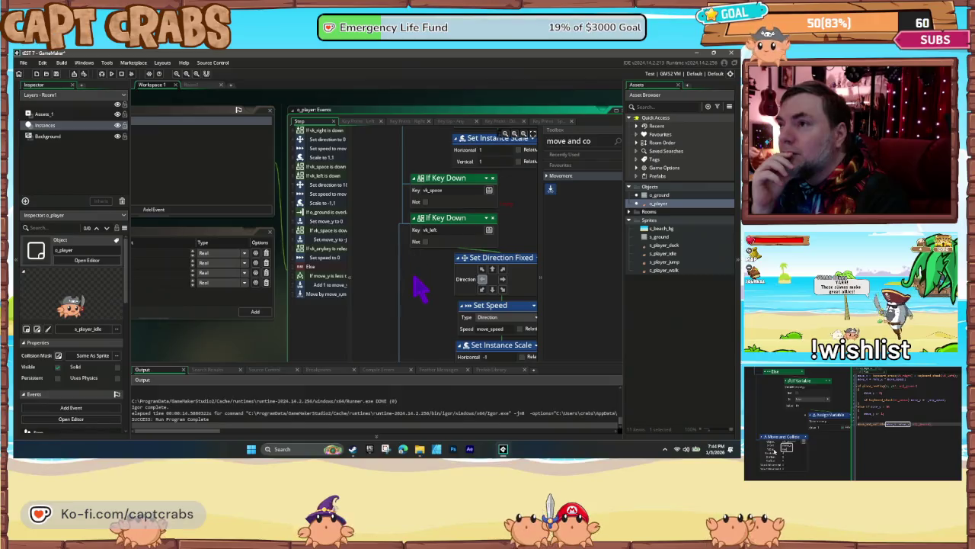
pyautogui.scroll(-2, 419, 293)
pyautogui.moveTo(432, 348)
pyautogui.mouseDown()
pyautogui.moveTo(420, 168)
pyautogui.moveTo(414, 175)
pyautogui.mouseUp()
pyautogui.scroll(3, 412, 322)
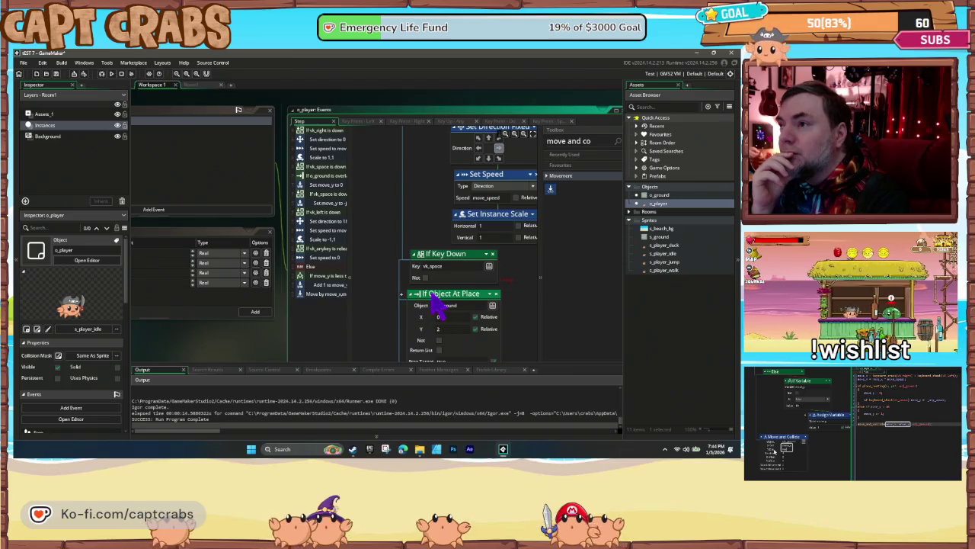
pyautogui.scroll(1, 434, 305)
pyautogui.moveTo(438, 347)
pyautogui.mouseDown()
pyautogui.moveTo(429, 163)
pyautogui.moveTo(430, 175)
pyautogui.mouseUp()
pyautogui.scroll(3, 414, 281)
pyautogui.scroll(-3, 412, 280)
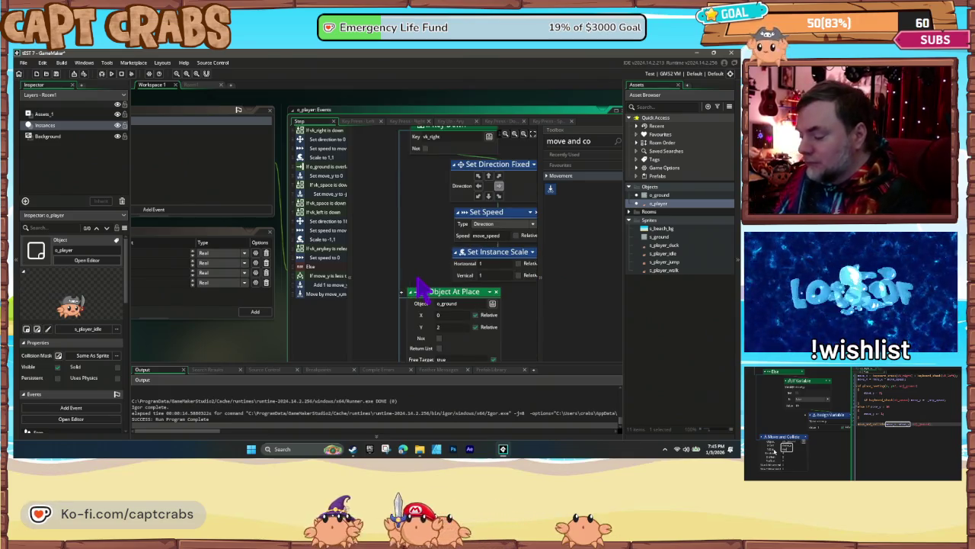
# - Run another test, walk the crab right, and close the game window
pyautogui.press('F5')
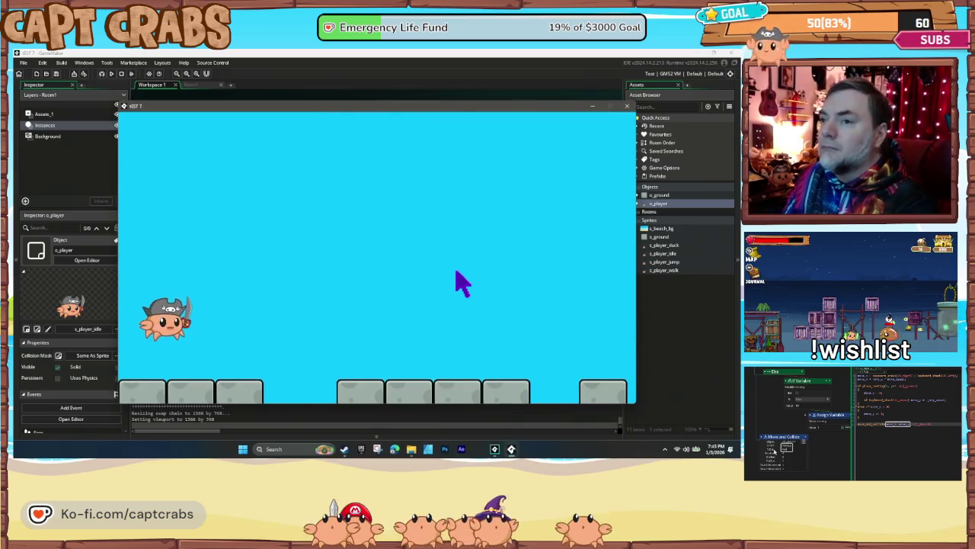
pyautogui.press('Right')
pyautogui.press('Right')
pyautogui.press('Right')
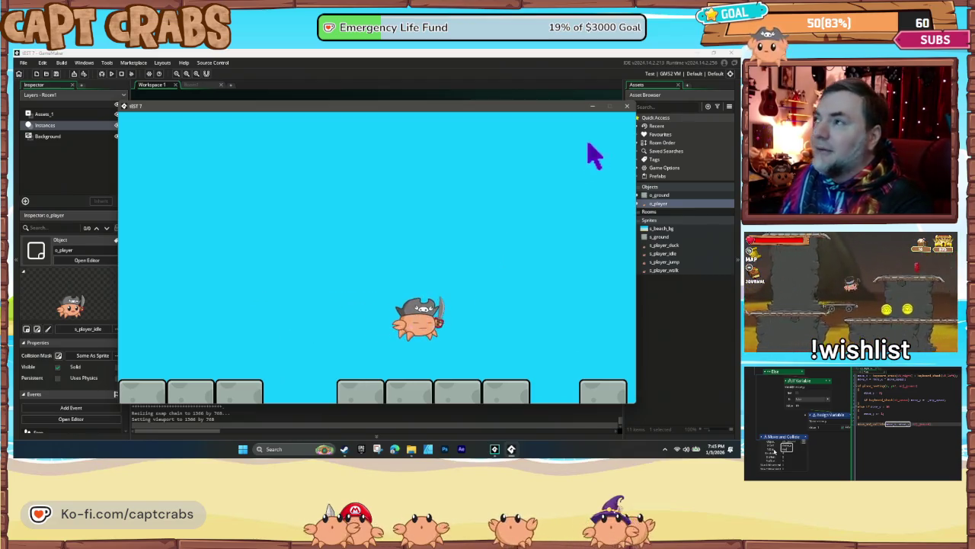
pyautogui.click(627, 106)
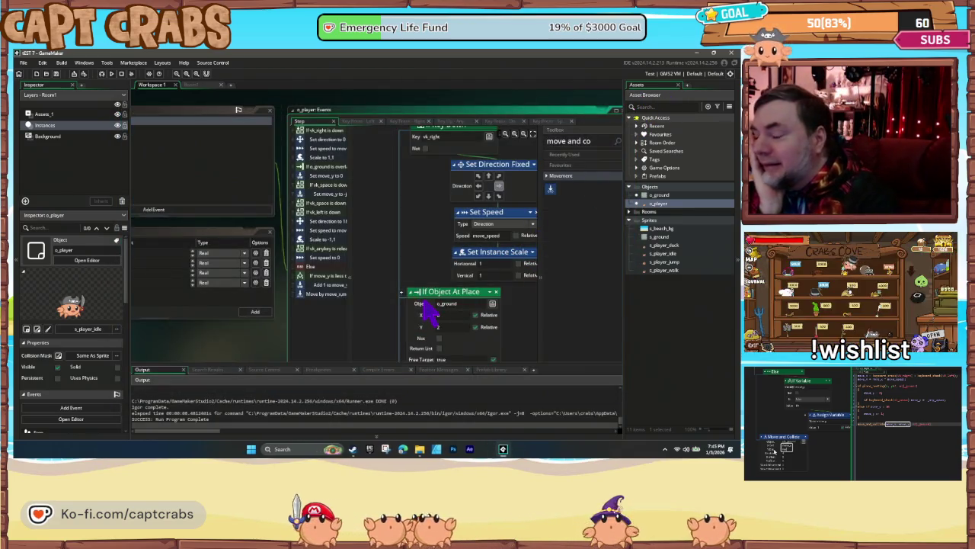
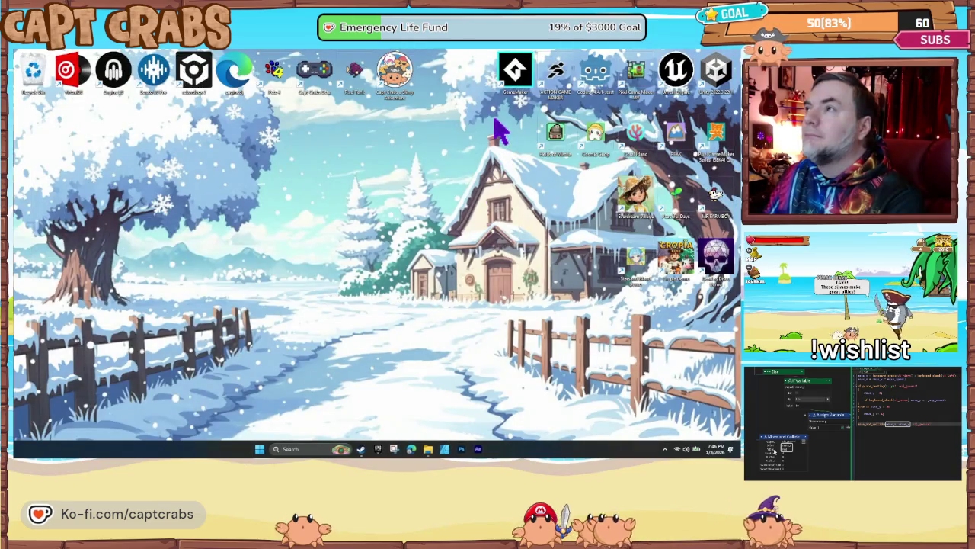
# - Launch Action Game Maker and open the Test project to its player scene
pyautogui.doubleClick(556, 72)
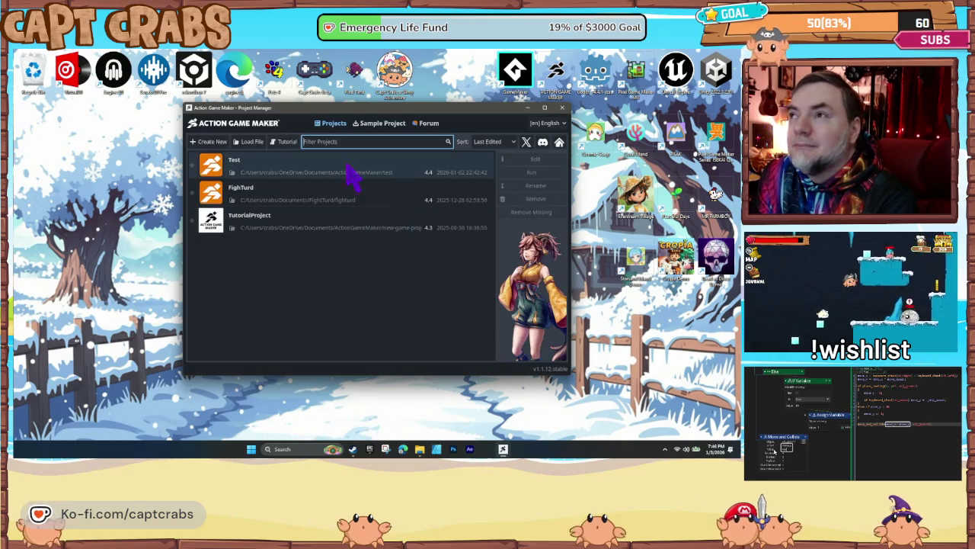
pyautogui.doubleClick(346, 164)
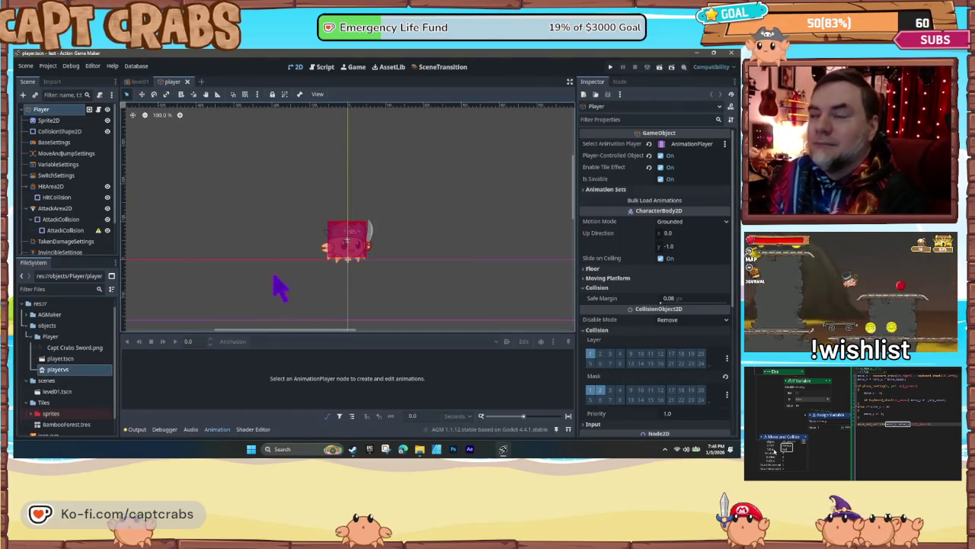
pyautogui.press('F5')
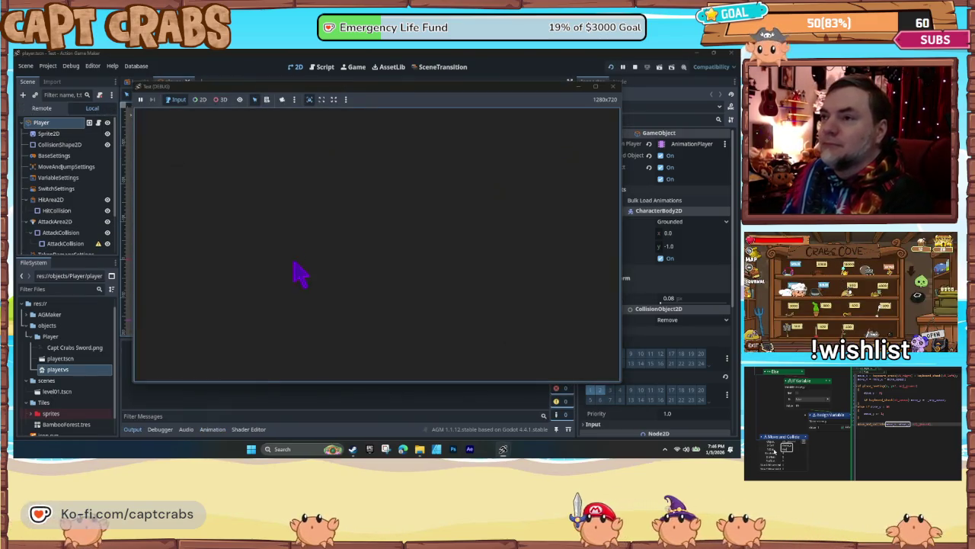
pyautogui.press('Right')
pyautogui.press('space')
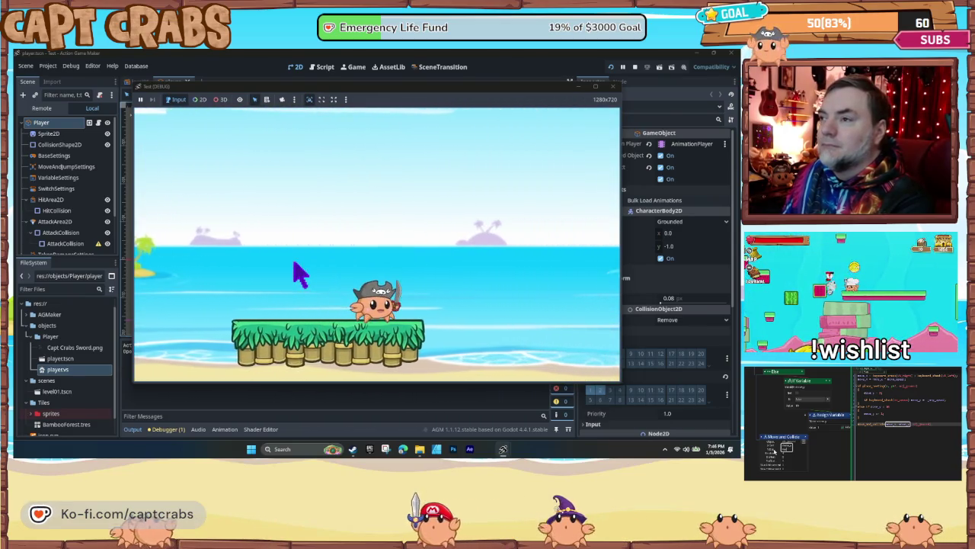
pyautogui.press('Left')
pyautogui.press('space')
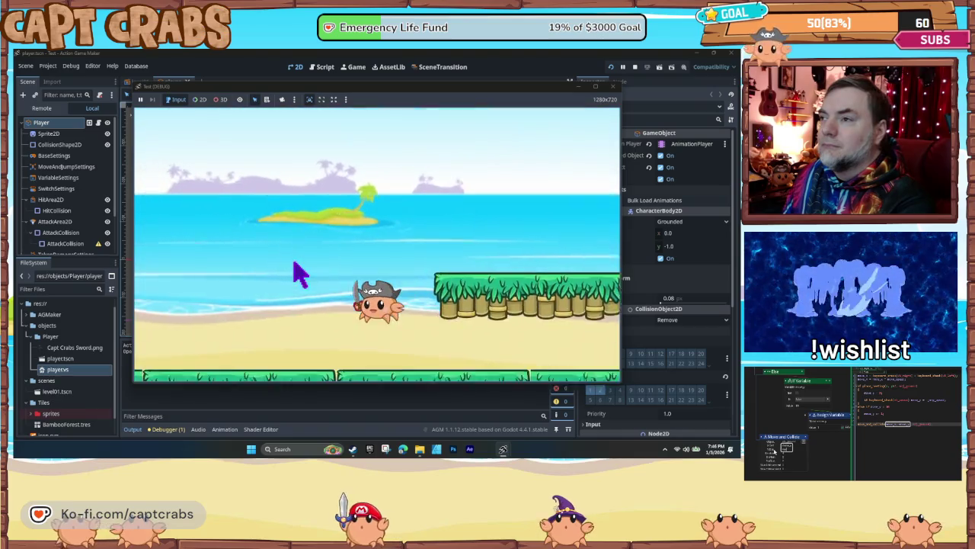
pyautogui.press('Left')
pyautogui.press('Right')
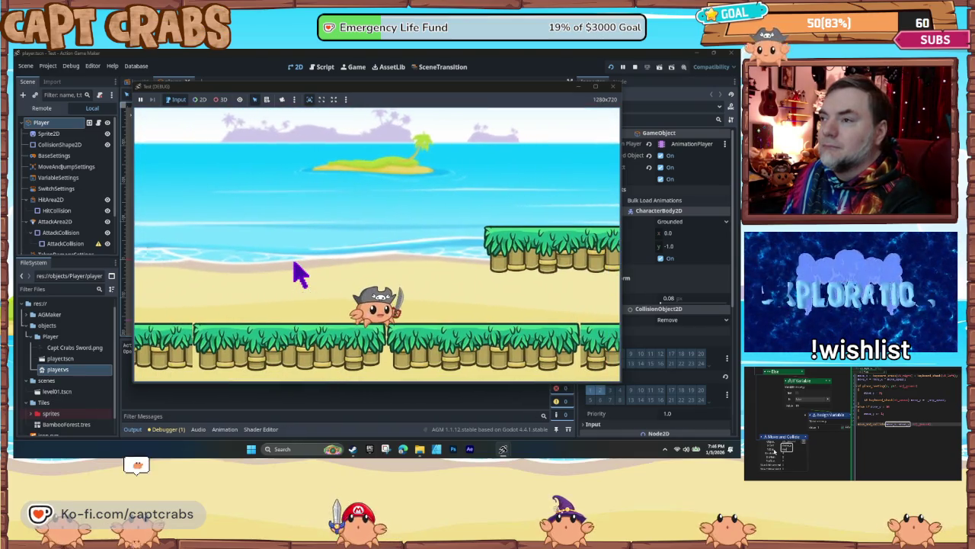
pyautogui.press('Right')
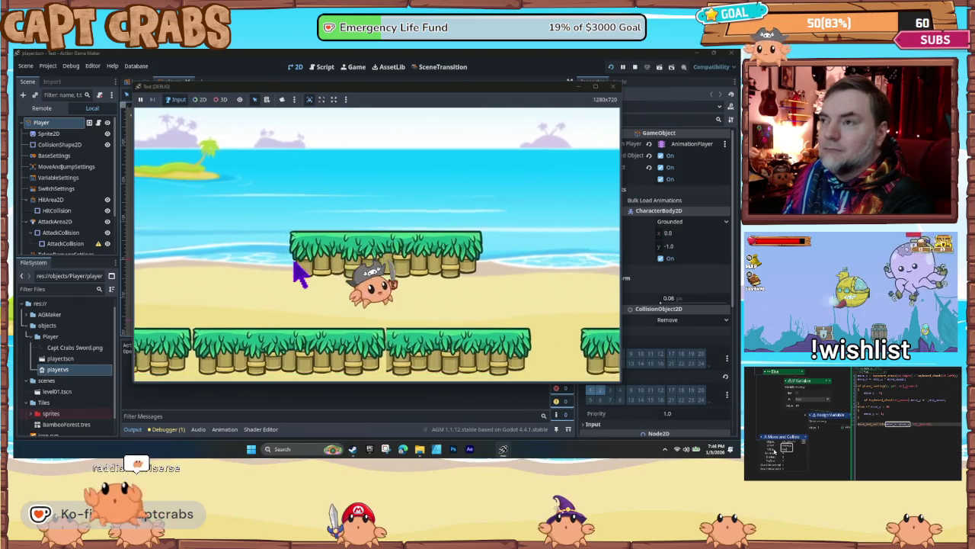
pyautogui.press('Right')
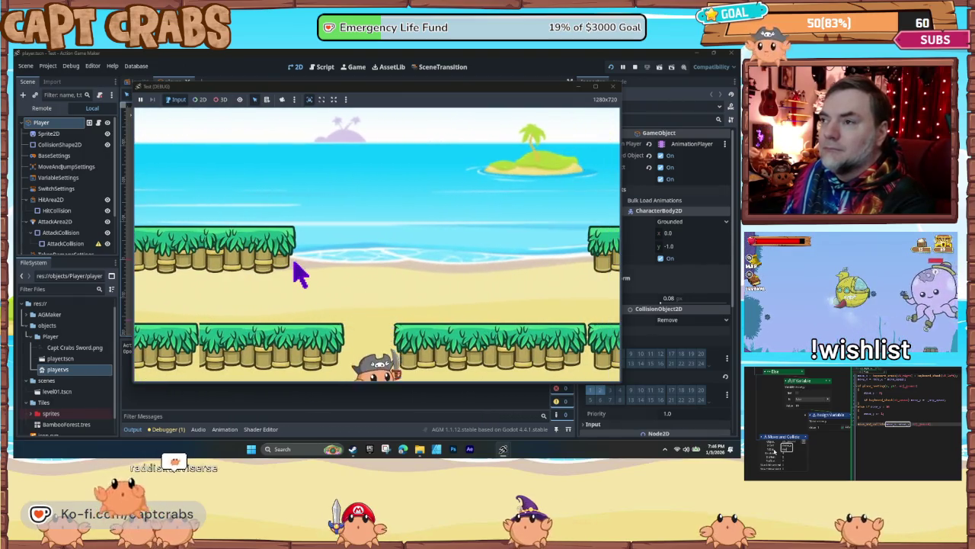
pyautogui.press('Right')
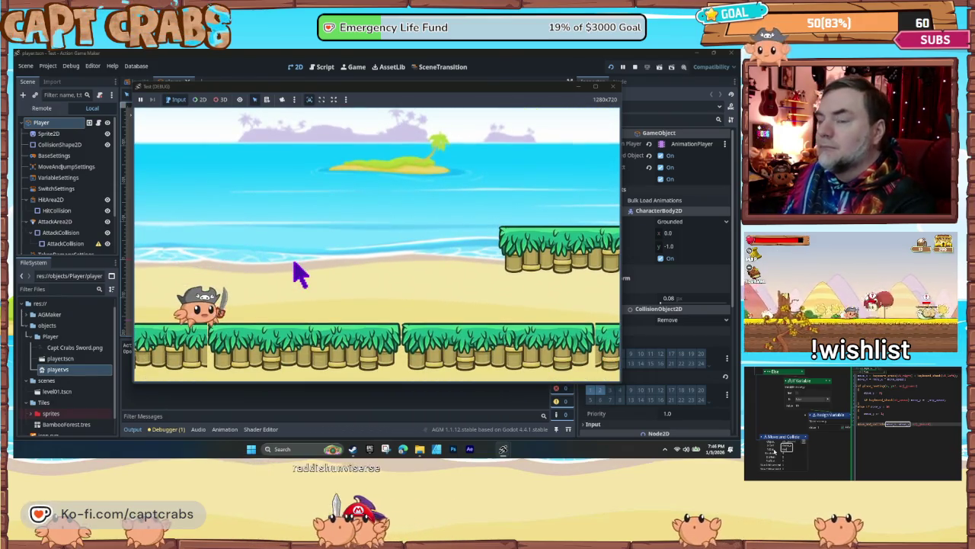
pyautogui.press('Right')
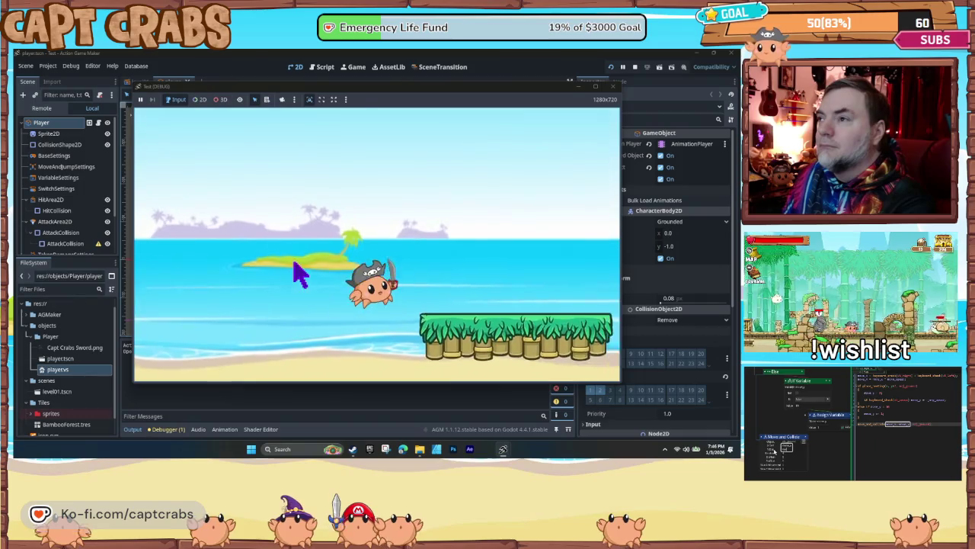
pyautogui.press('Right')
pyautogui.press('space')
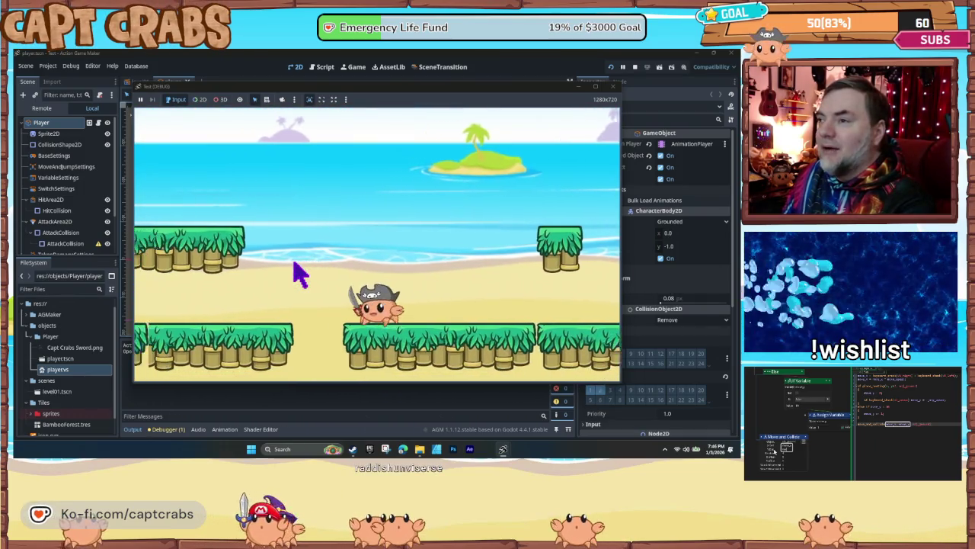
pyautogui.press('space')
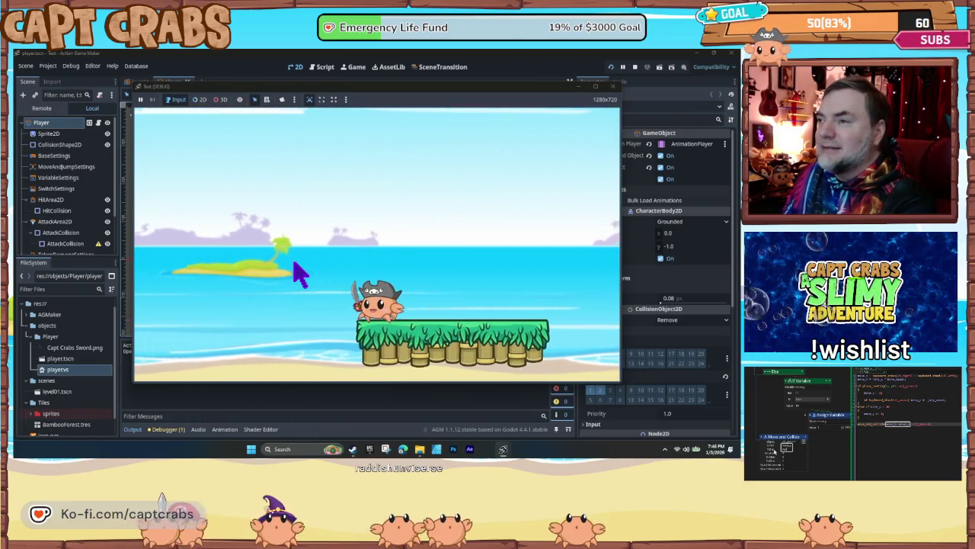
pyautogui.press('space')
pyautogui.press('Left')
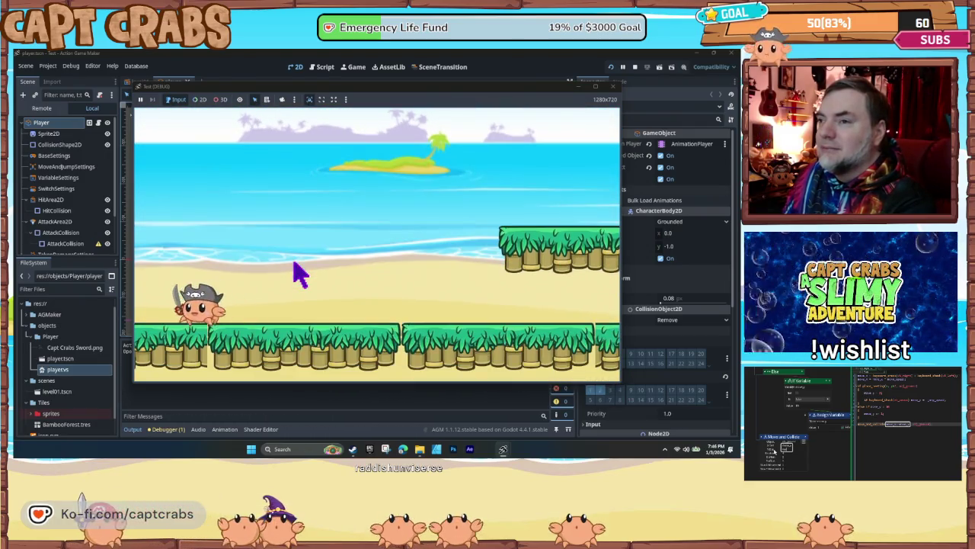
pyautogui.press('Right')
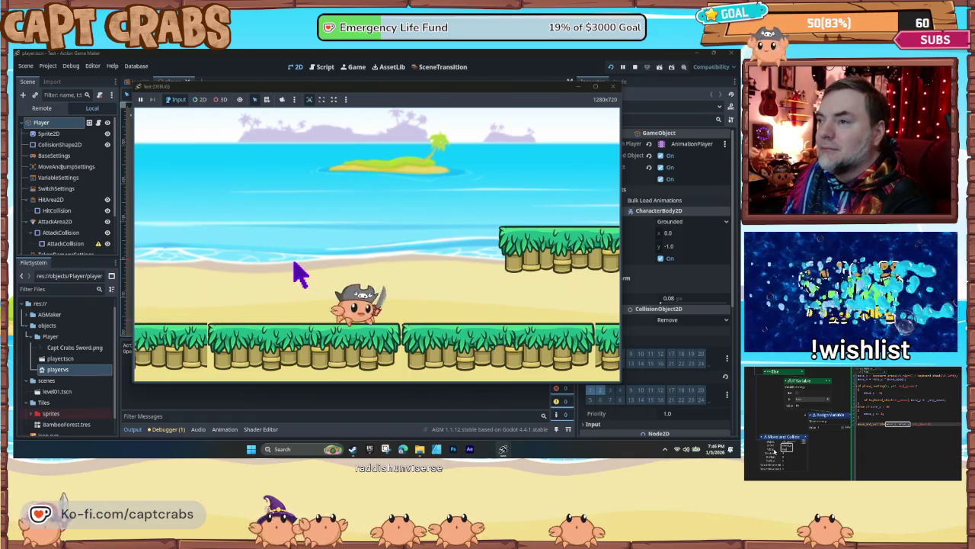
pyautogui.press('space')
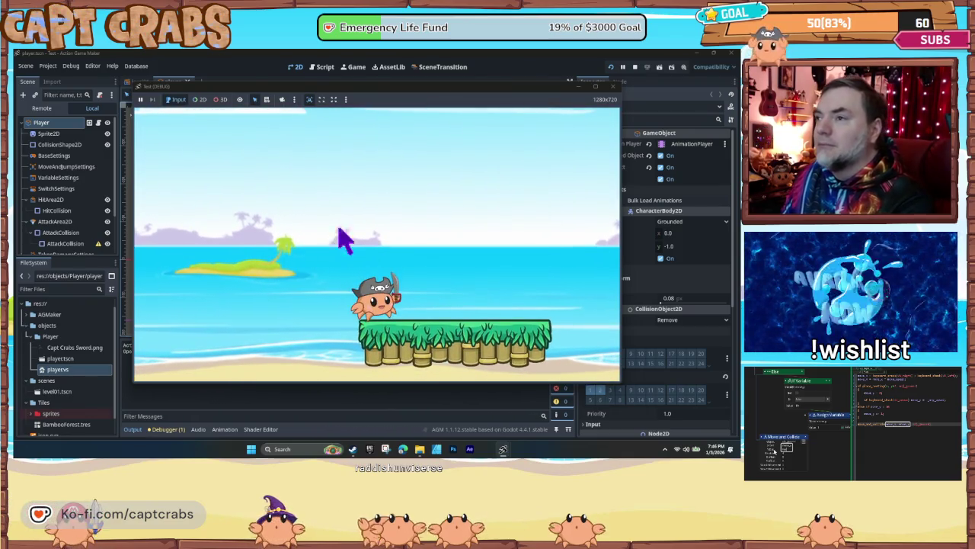
pyautogui.press('Right')
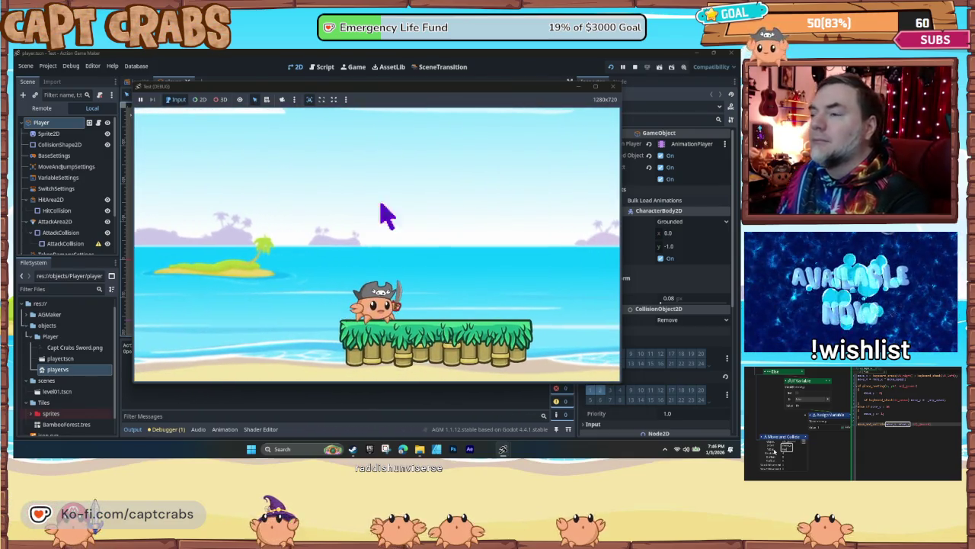
pyautogui.click(612, 86)
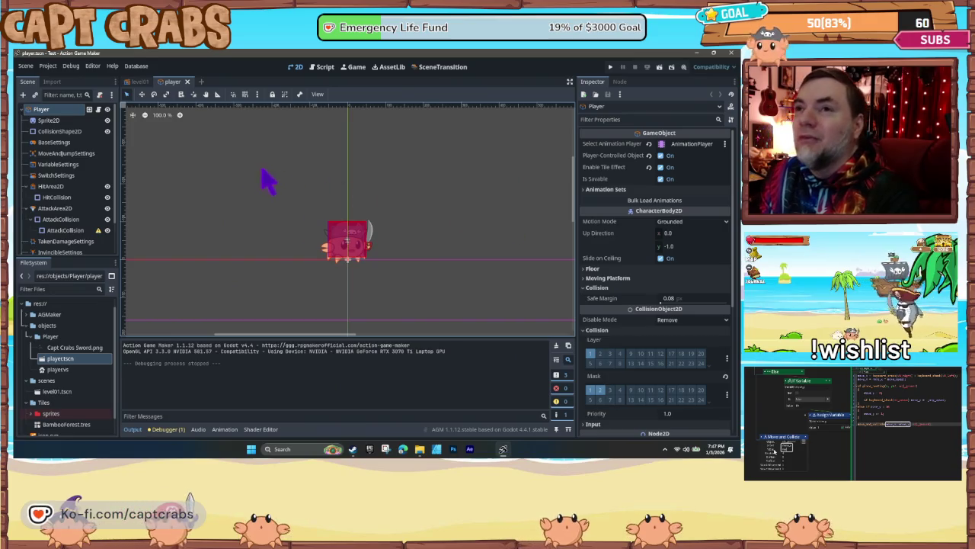
# - Check the Sprite2D and CollisionShape2D settings, leaving the rectangle shape unchanged, then select BaseSettings
pyautogui.click(68, 124)
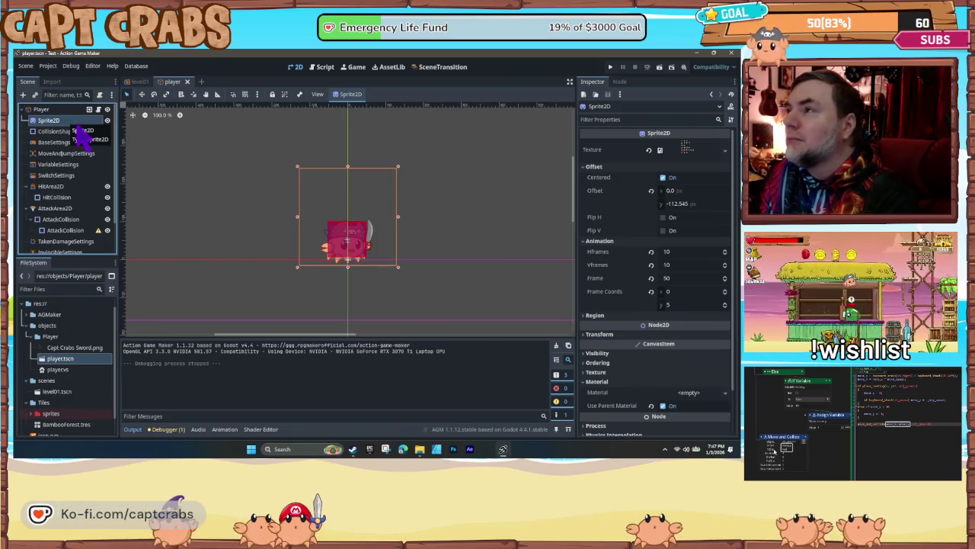
pyautogui.click(86, 132)
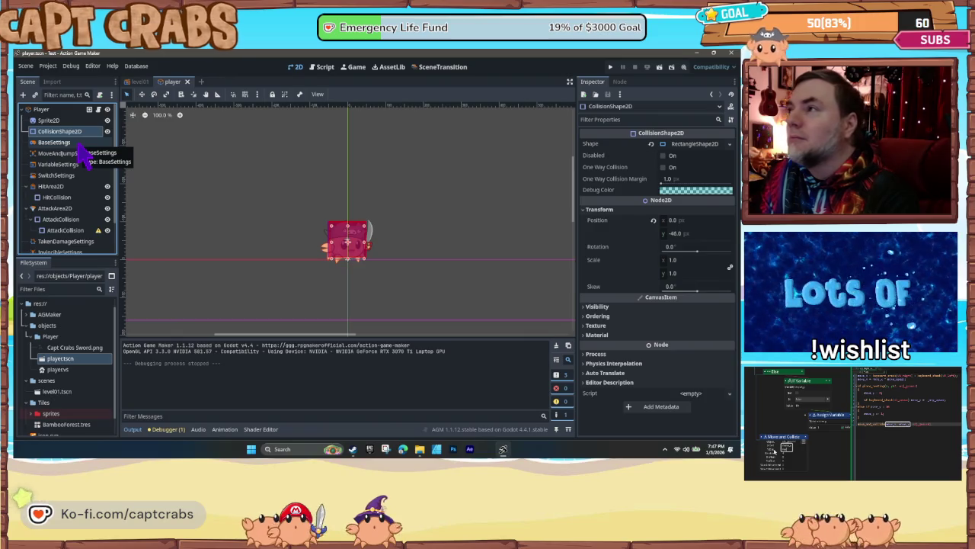
pyautogui.click(729, 144)
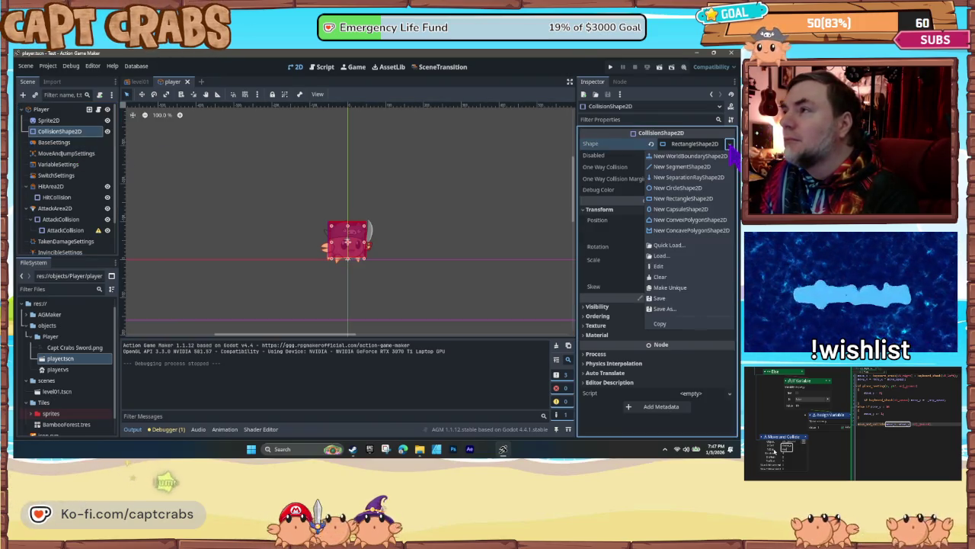
pyautogui.click(730, 145)
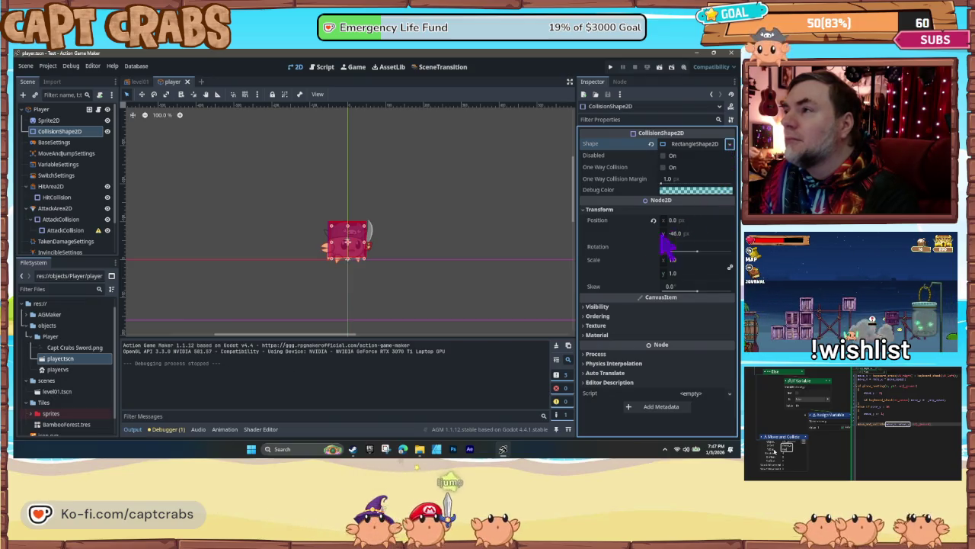
pyautogui.click(71, 143)
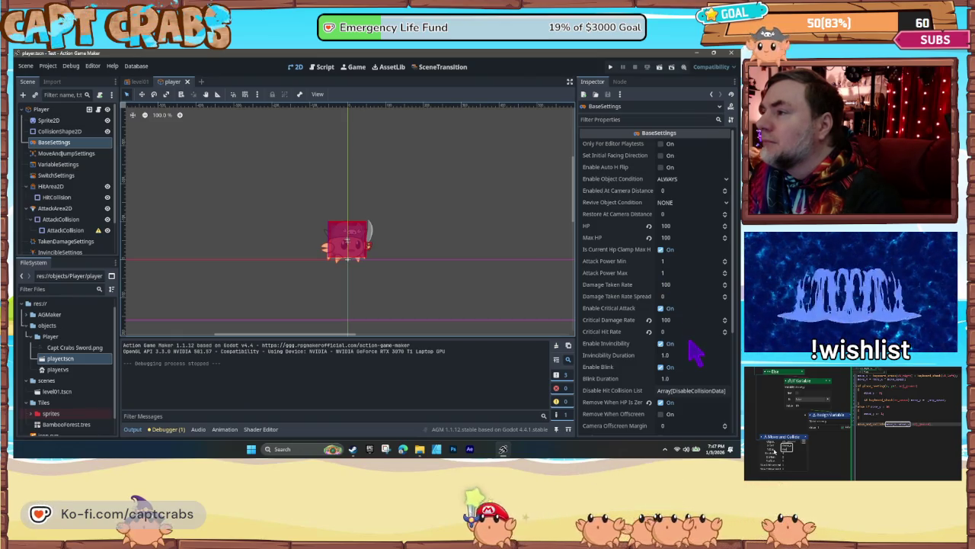
# - Turn on Lock to Camera in the player's BaseSettings and run the game with F5
pyautogui.scroll(-2, 694, 349)
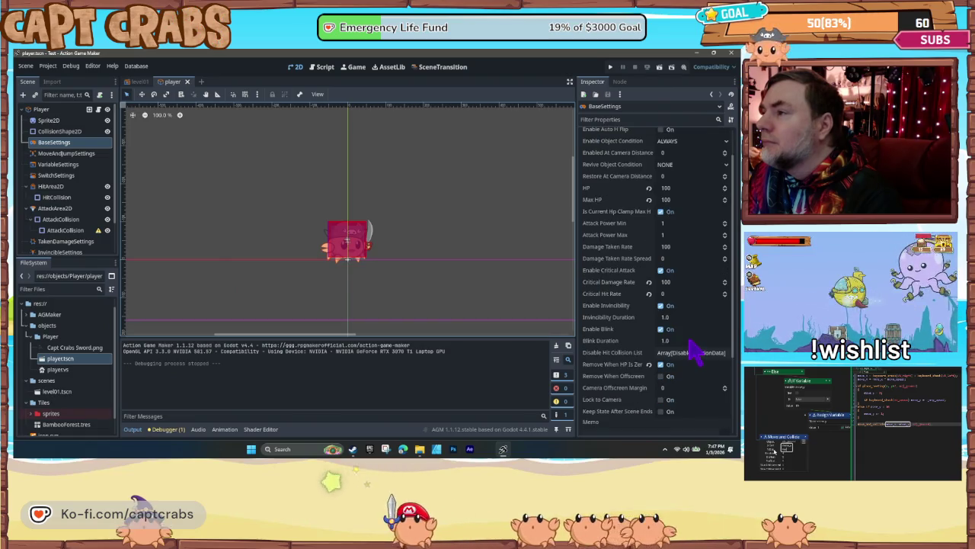
pyautogui.scroll(-2, 694, 351)
pyautogui.scroll(-2, 694, 350)
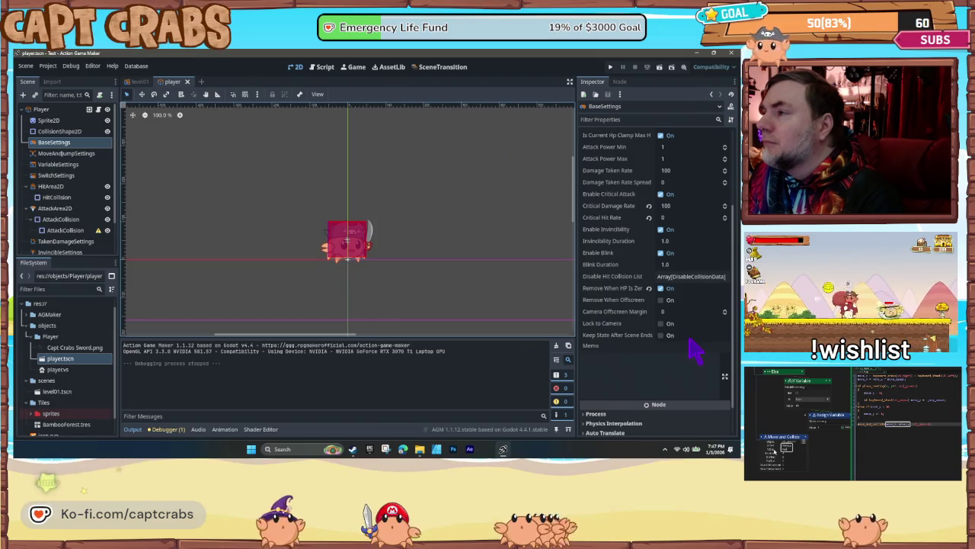
pyautogui.click(661, 323)
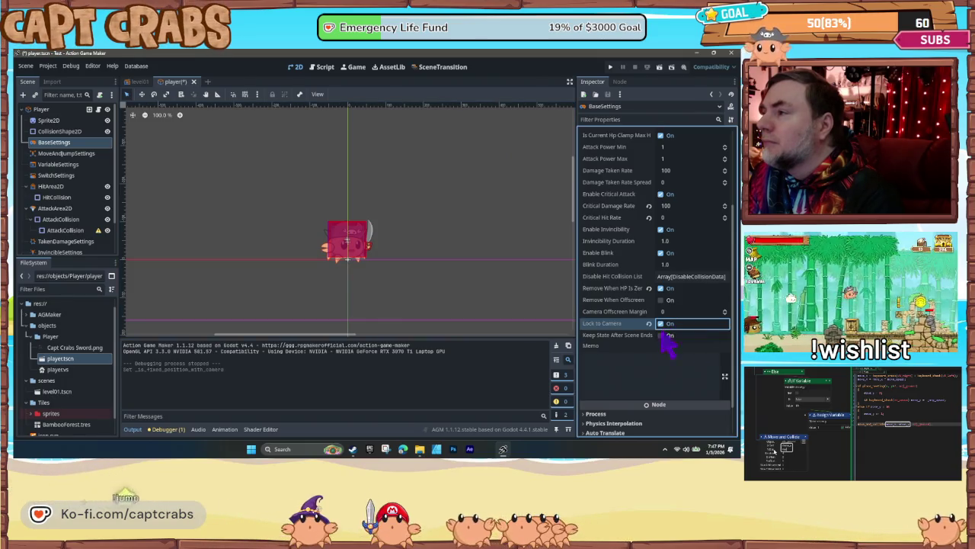
pyautogui.press('F5')
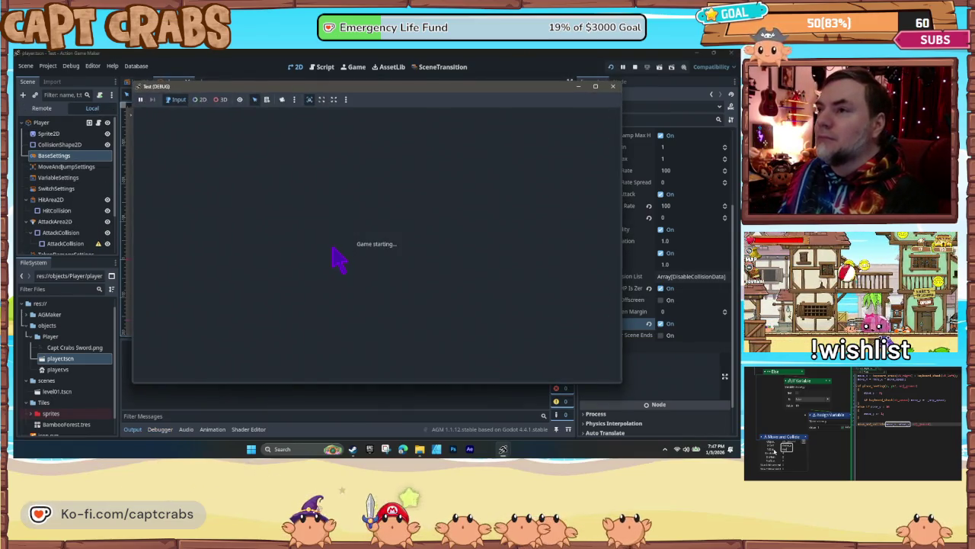
# - Walk the crab right toward the floating platforms, then stop the test run
pyautogui.press('Right')
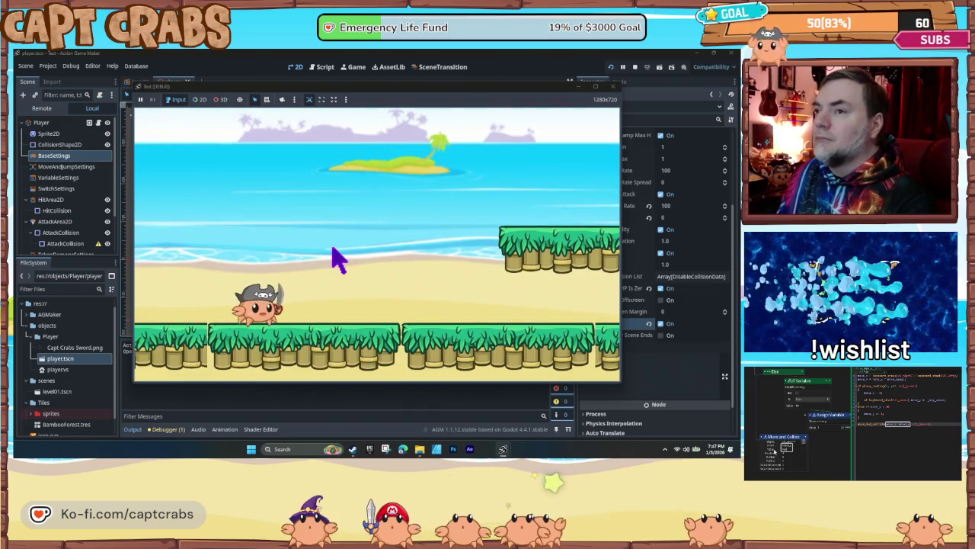
pyautogui.press('Right')
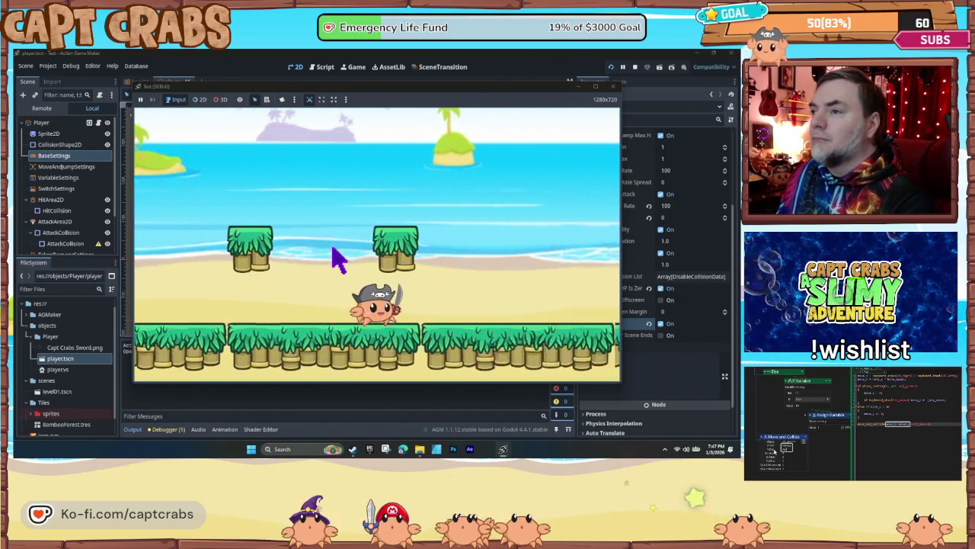
pyautogui.press('Right')
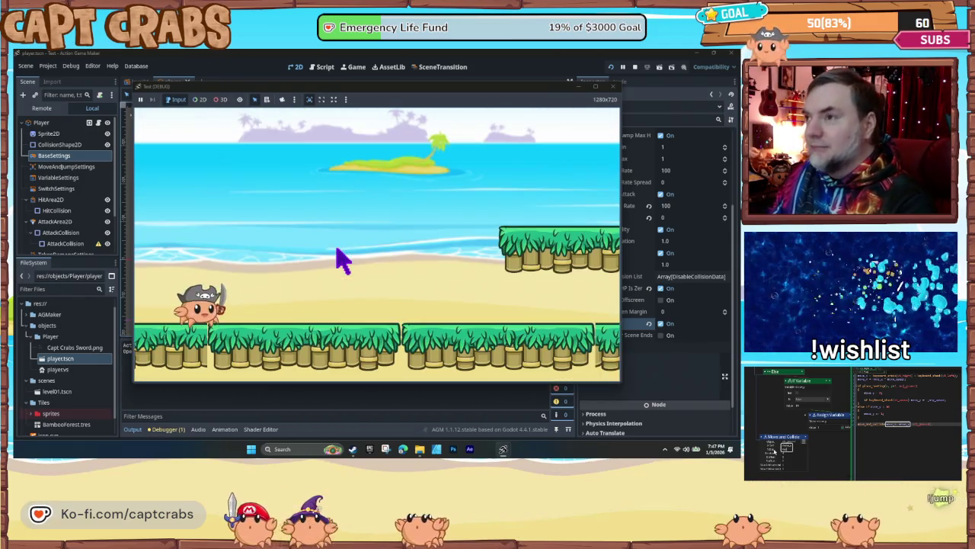
pyautogui.press('Right')
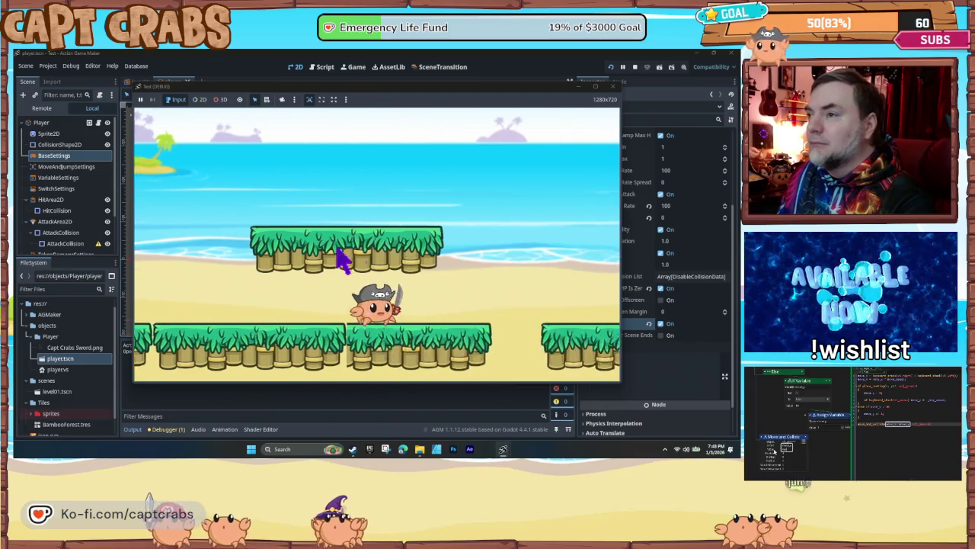
pyautogui.press('Right')
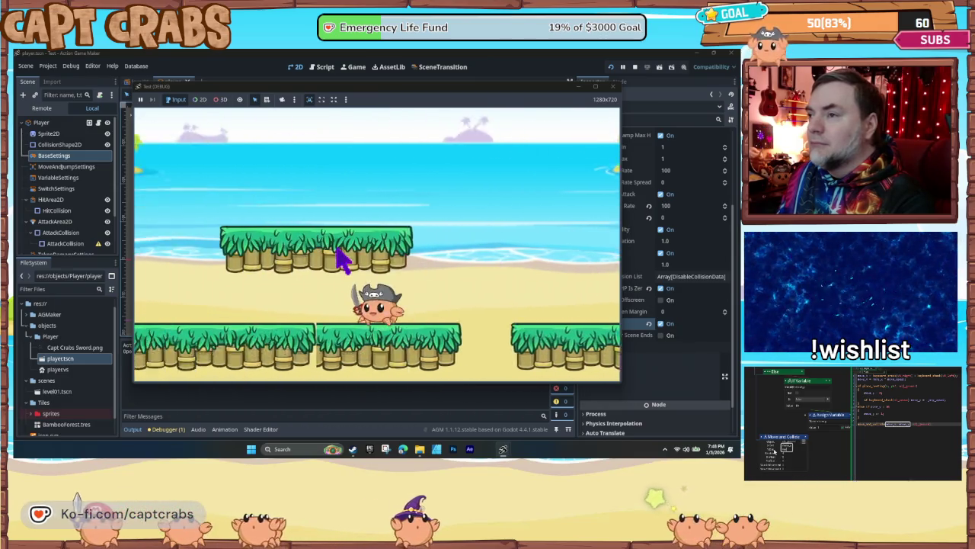
pyautogui.click(609, 87)
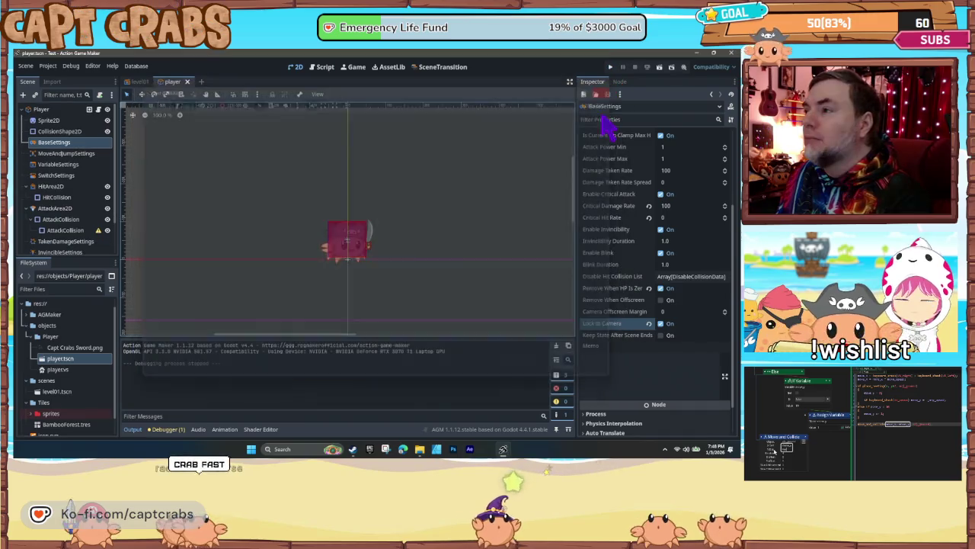
# - Tick Lock to Camera again and walk right to confirm the camera follows the crab
pyautogui.click(661, 324)
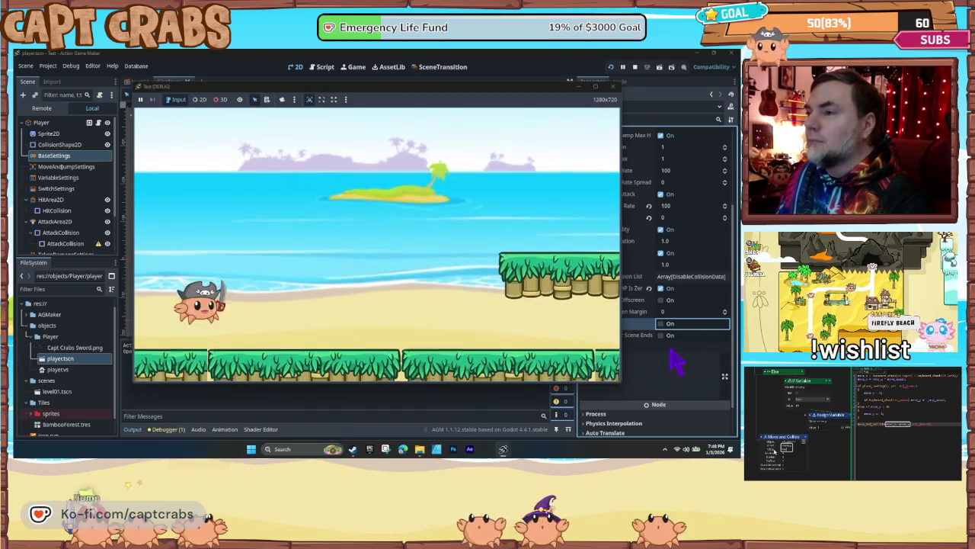
pyautogui.press('Right')
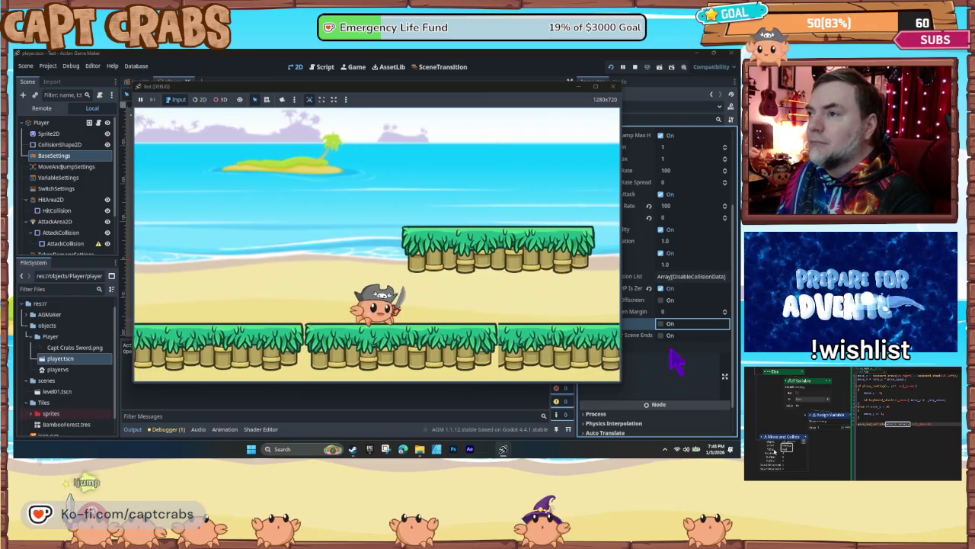
pyautogui.press('Right')
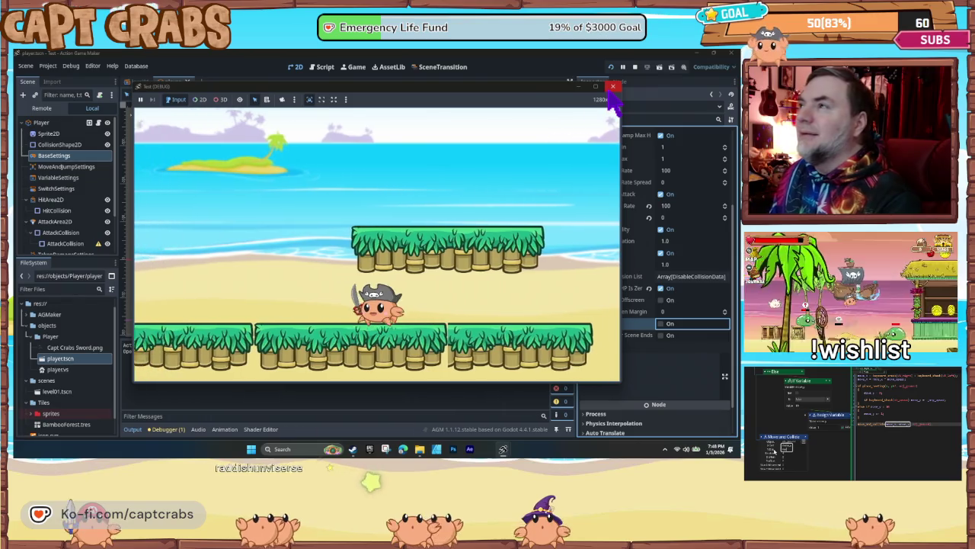
pyautogui.click(613, 87)
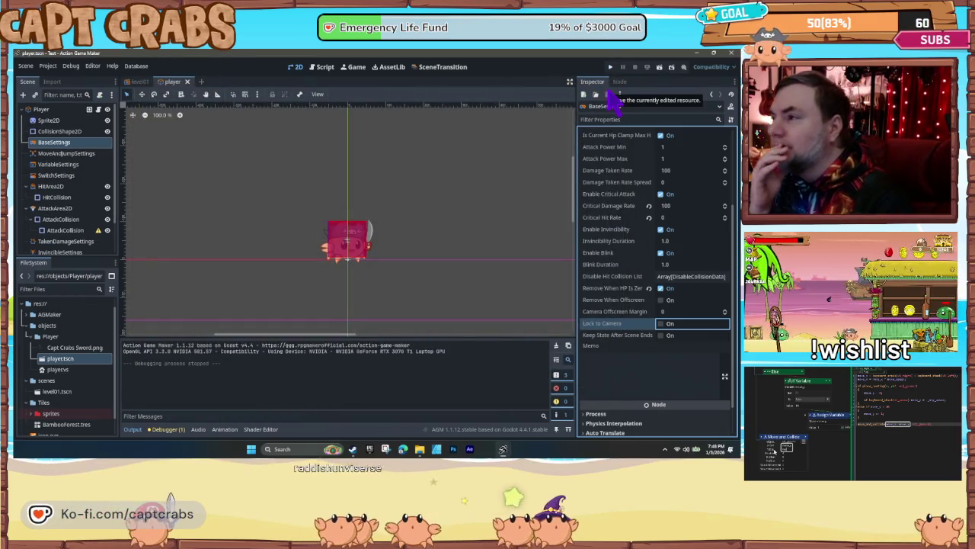
# - Set the player's HP to 10 and Max HP to 10 in BaseSettings
pyautogui.scroll(-2, 636, 259)
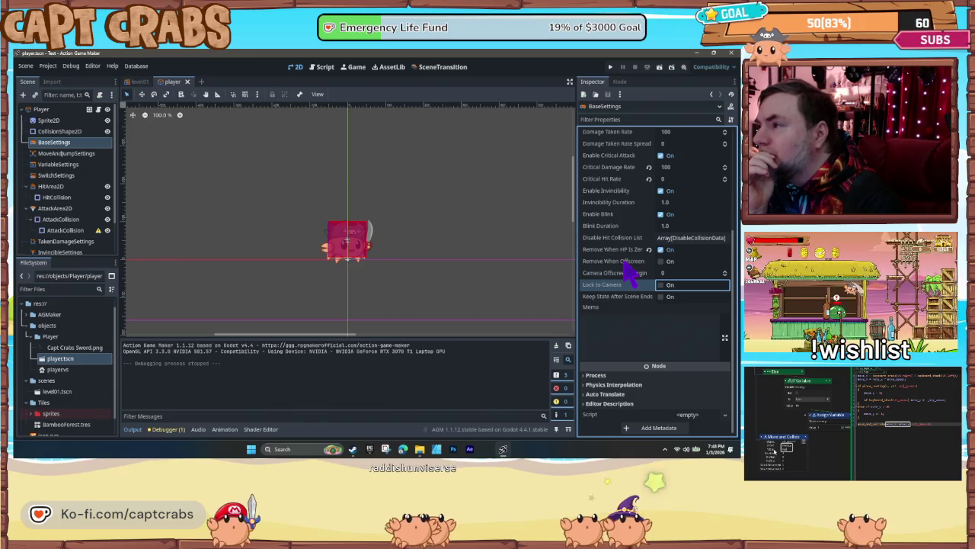
pyautogui.scroll(5, 628, 273)
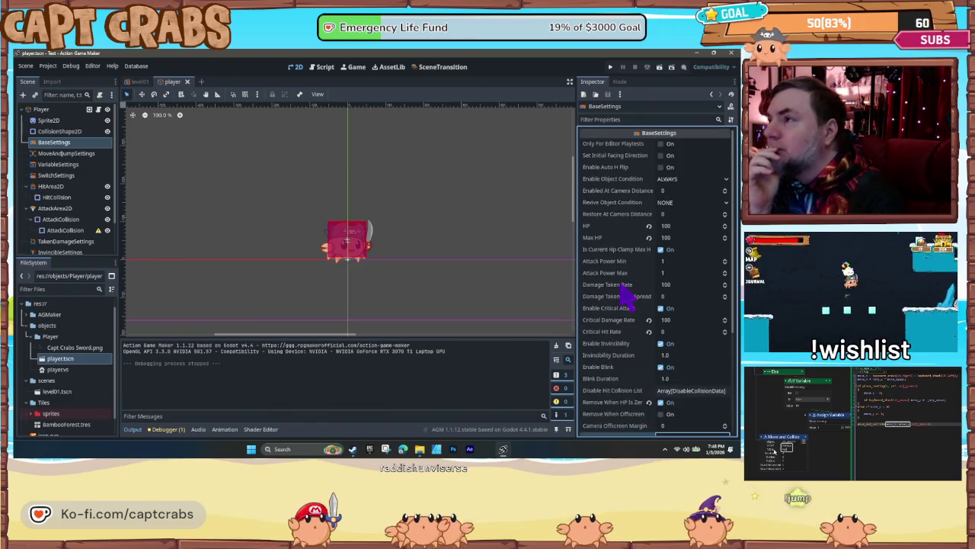
pyautogui.click(675, 227)
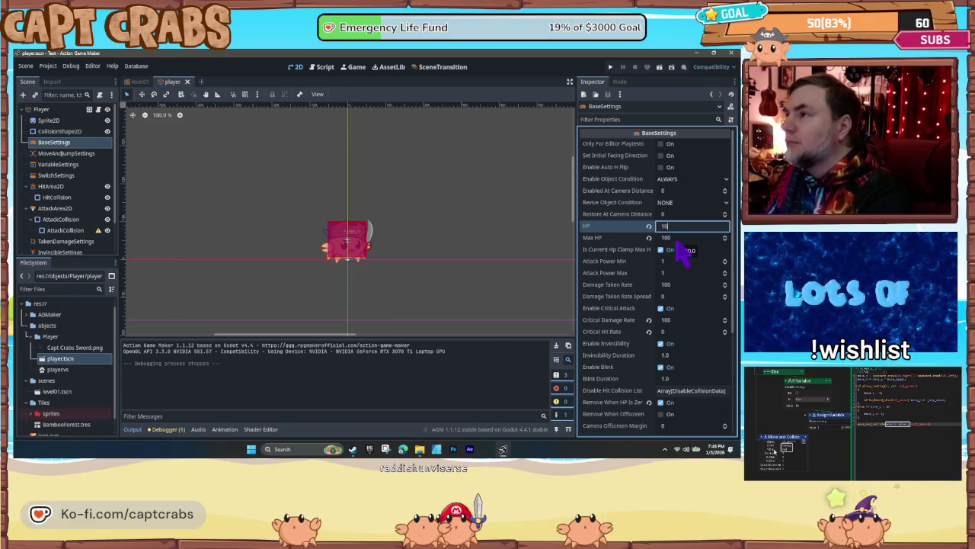
pyautogui.press('Tab')
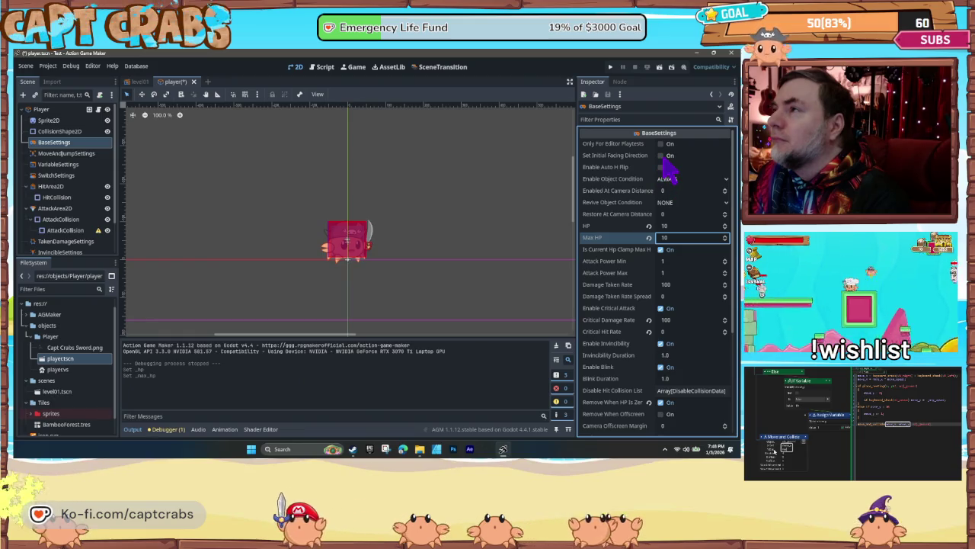
pyautogui.scroll(-5, 645, 221)
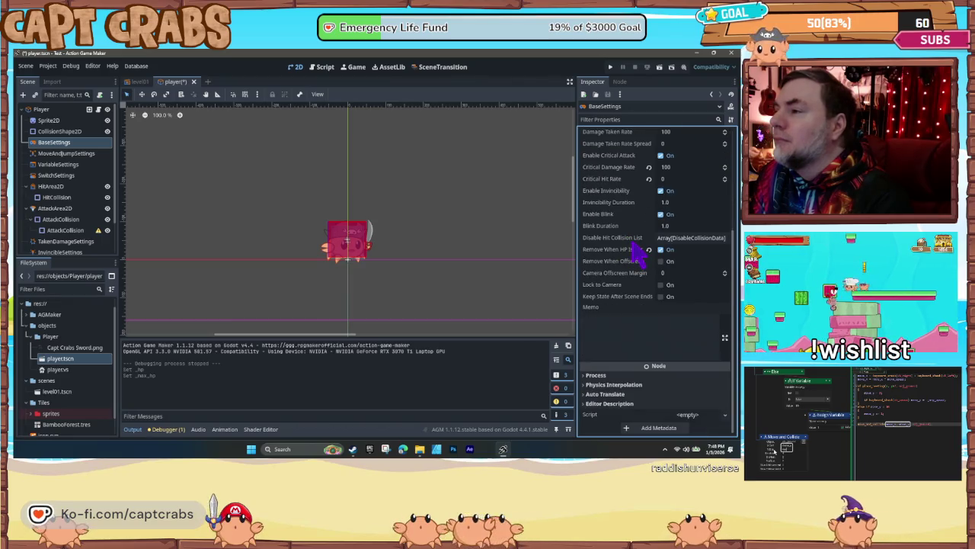
pyautogui.scroll(5, 638, 251)
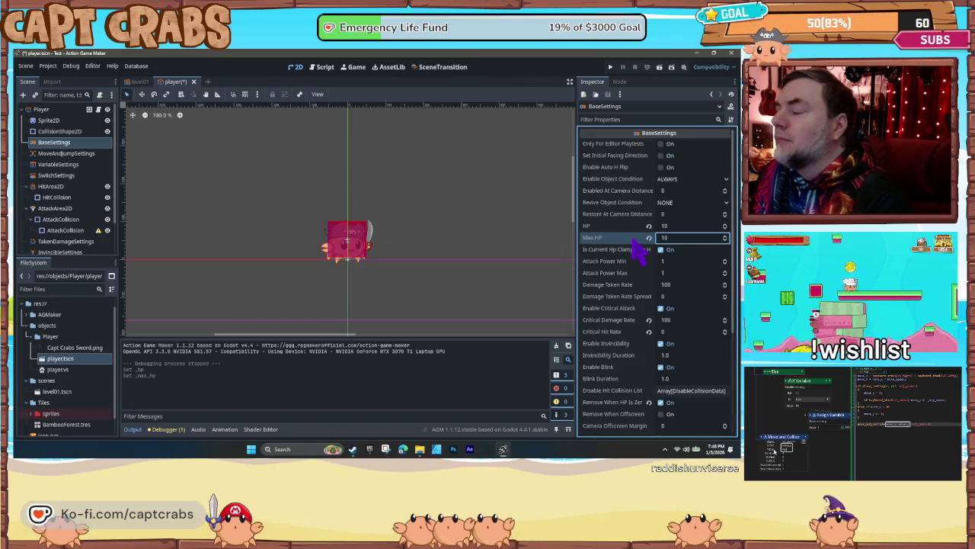
# - Set Gravity Rate to 6.0 in MoveAndJumpSettings and start a test run
pyautogui.click(66, 153)
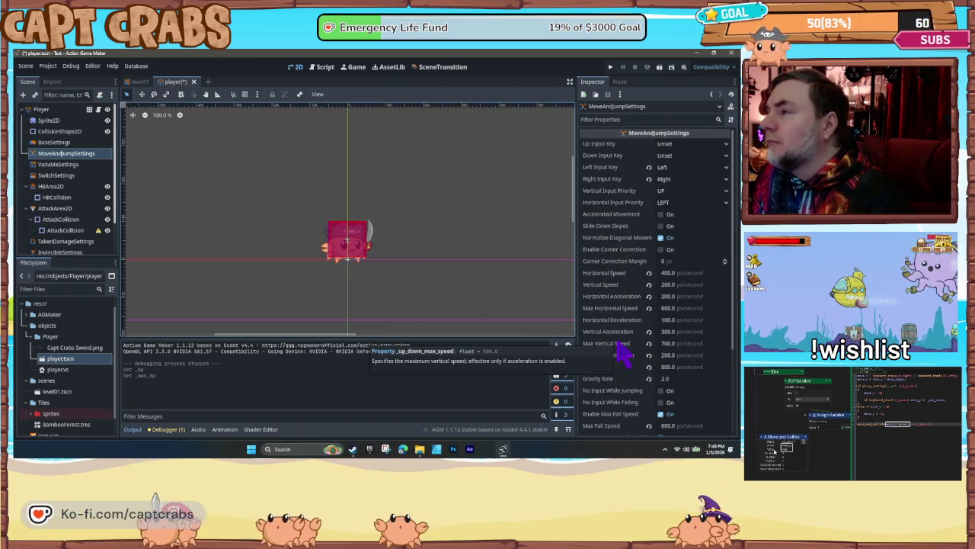
pyautogui.scroll(-2, 623, 352)
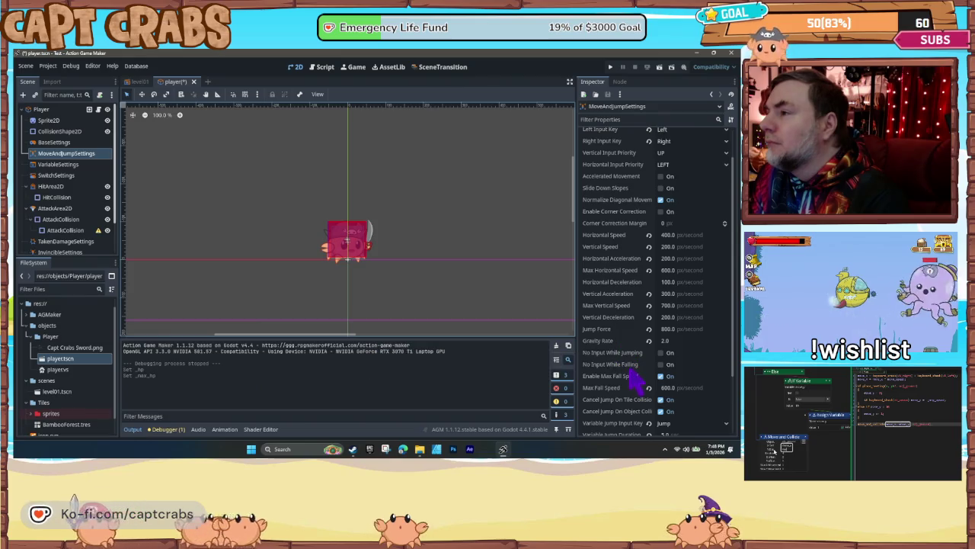
pyautogui.click(666, 341)
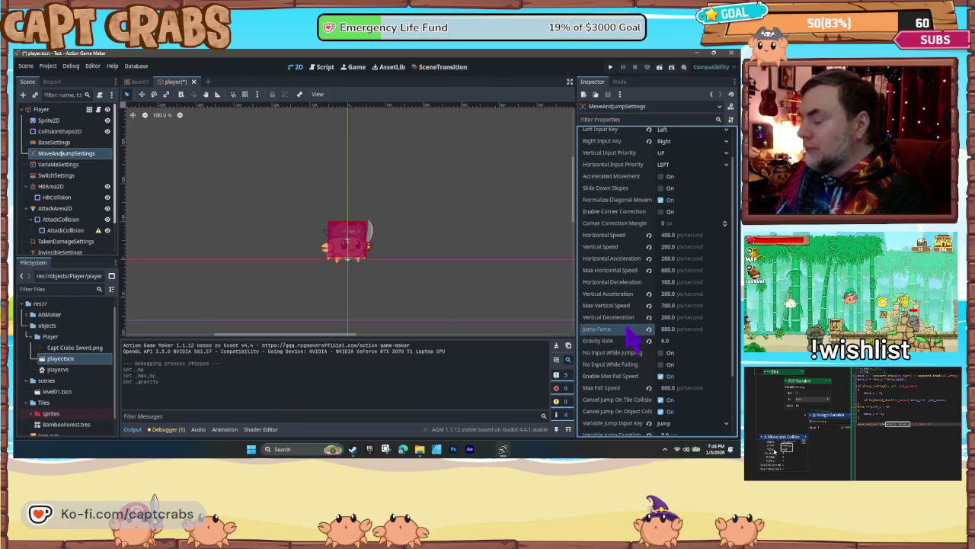
pyautogui.press('F5')
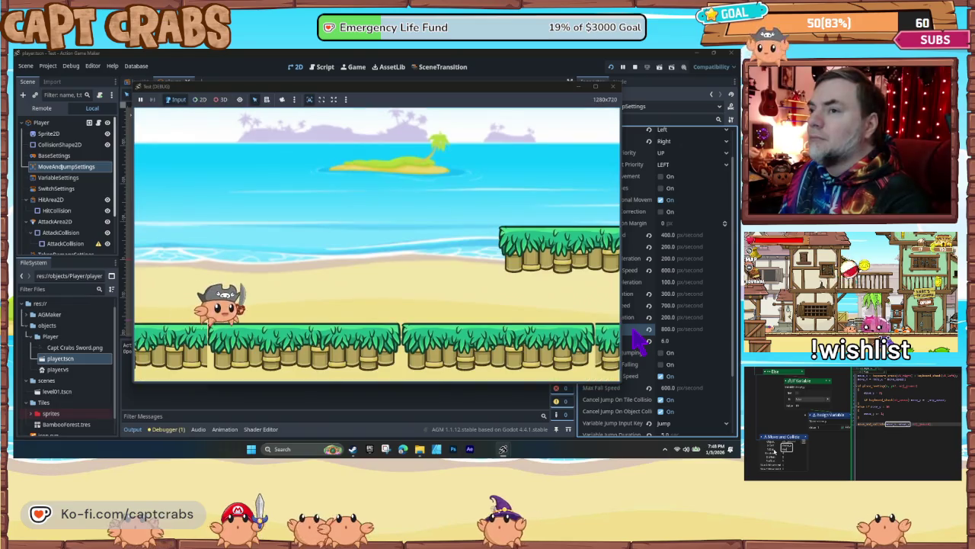
# - Change Gravity Rate to 3.0, then retest the crab's walking and jump height
pyautogui.press('Right')
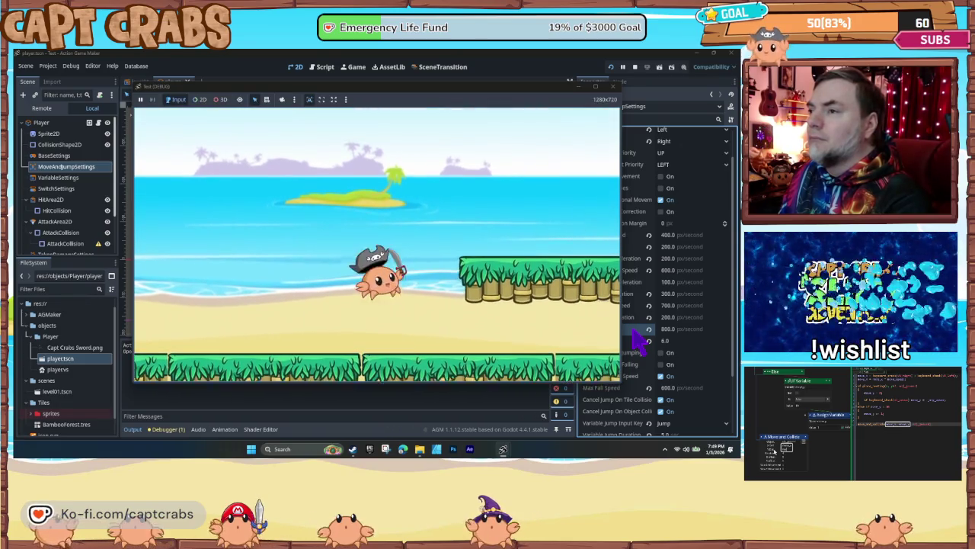
pyautogui.click(612, 92)
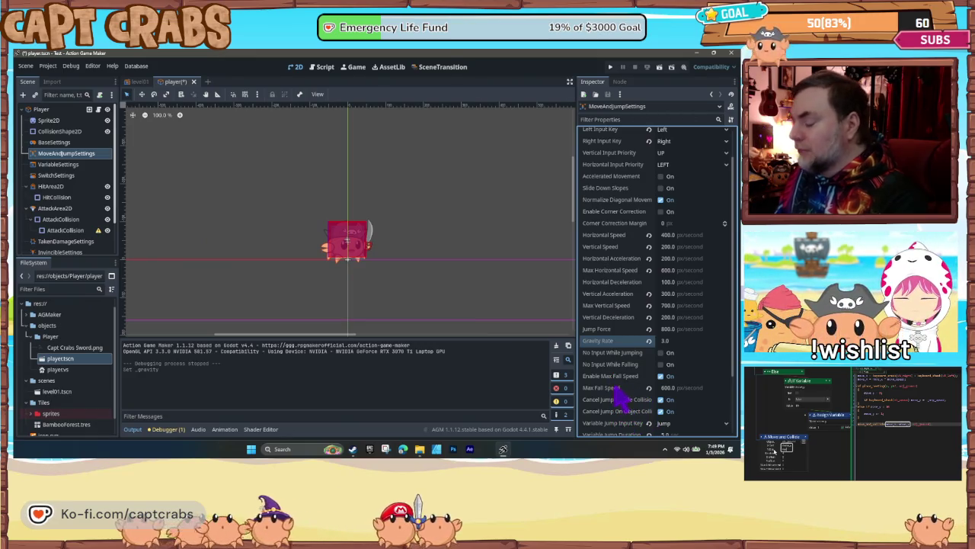
pyautogui.press('F5')
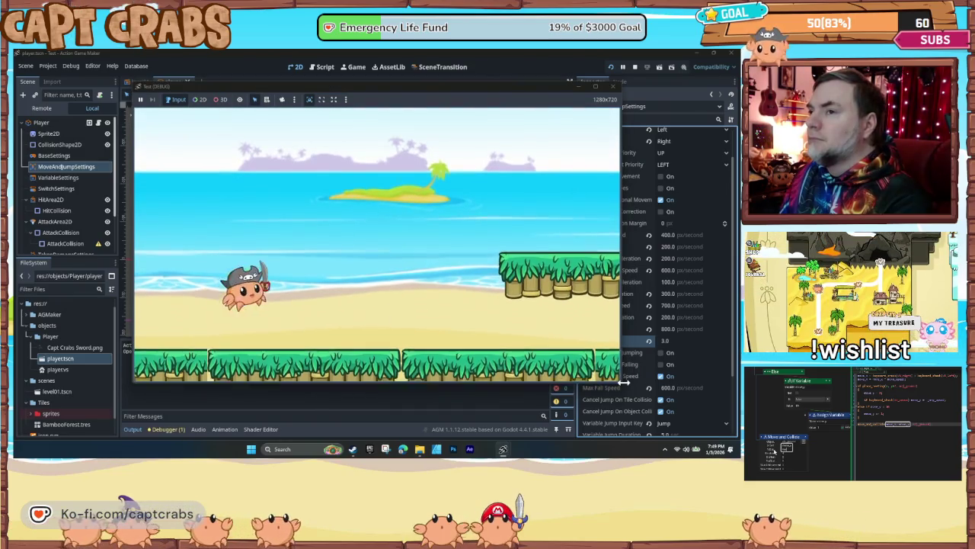
pyautogui.press('Right')
pyautogui.press('space')
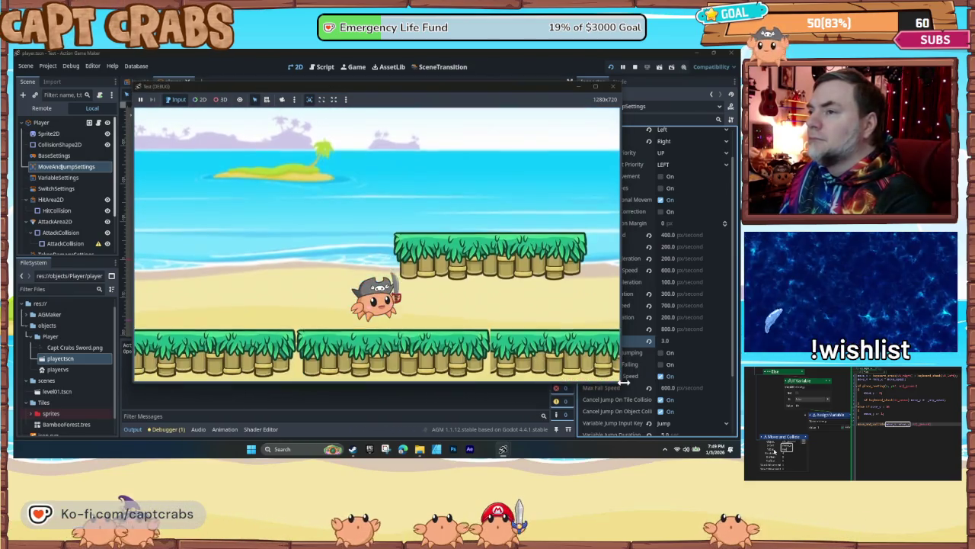
pyautogui.press('space')
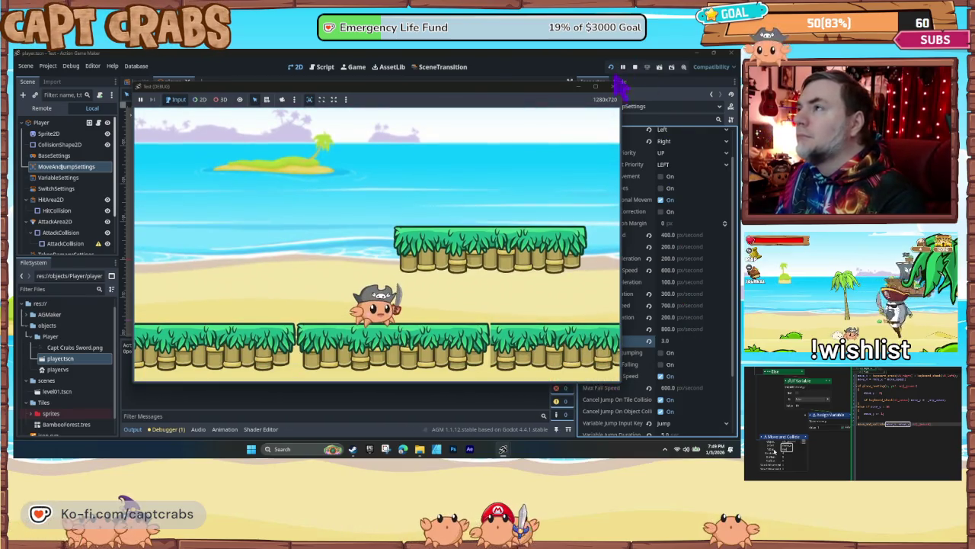
pyautogui.click(615, 86)
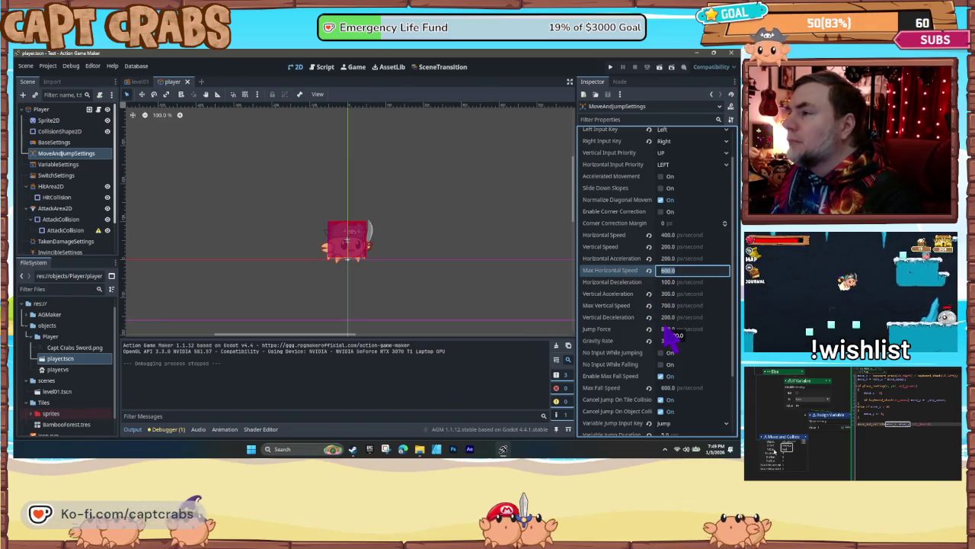
# - Set the player's Jump Force to 900.0 and launch a test run
pyautogui.click(670, 328)
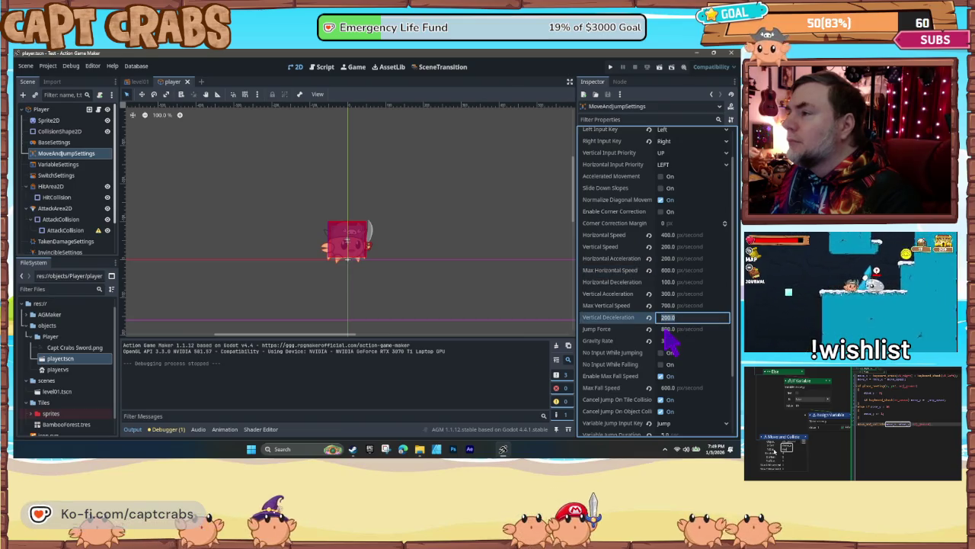
pyautogui.write('900')
pyautogui.press('Return')
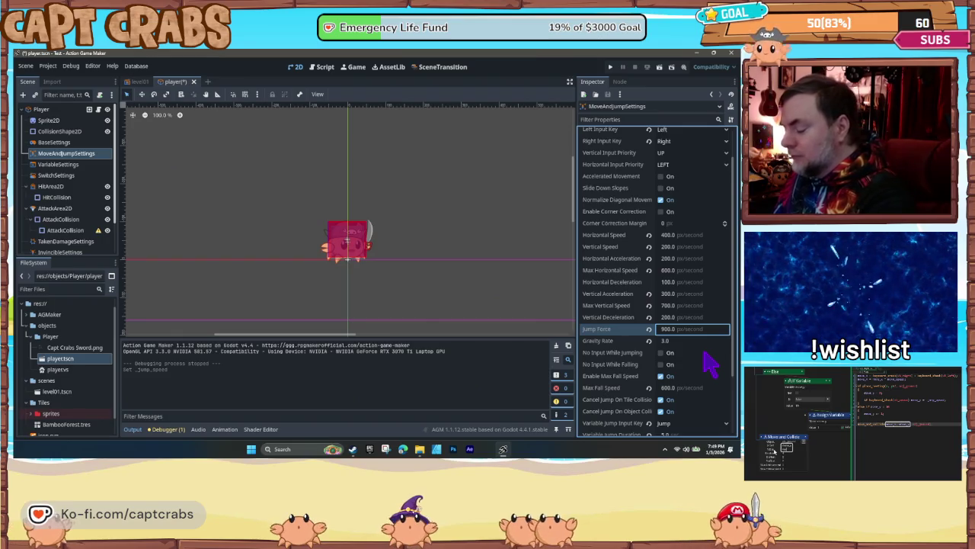
pyautogui.press('F5')
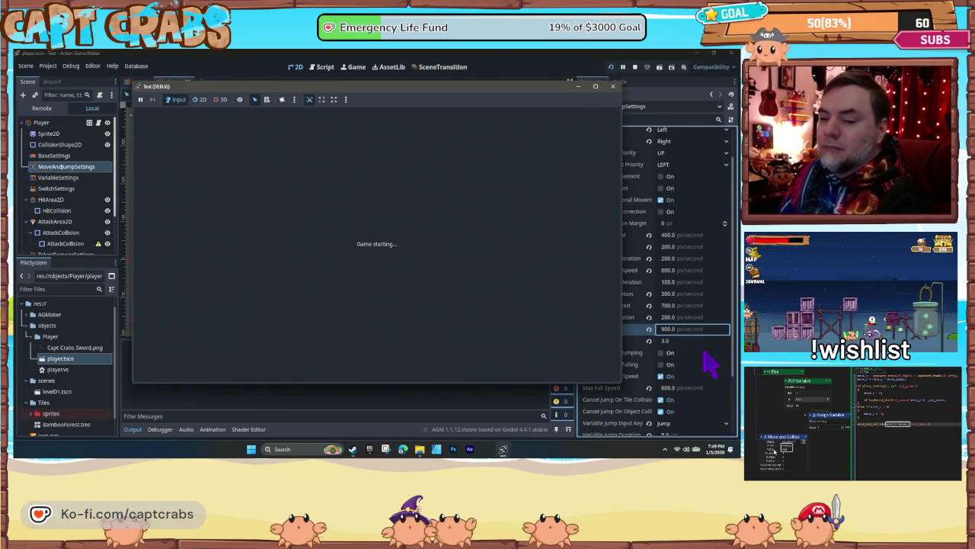
# - Run the crab left and right across platforms, jumping repeatedly to judge height, then stop
pyautogui.press('Right')
pyautogui.press('space')
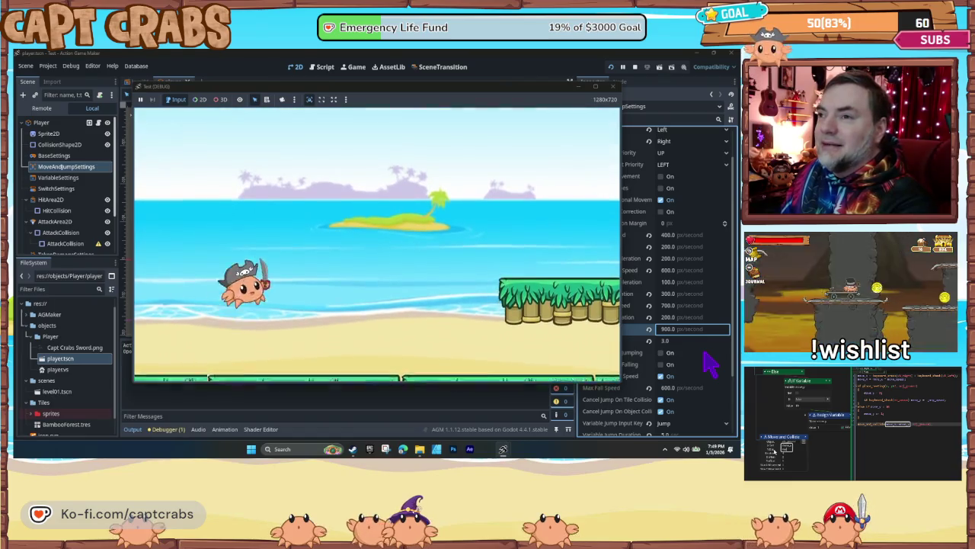
pyautogui.press('space')
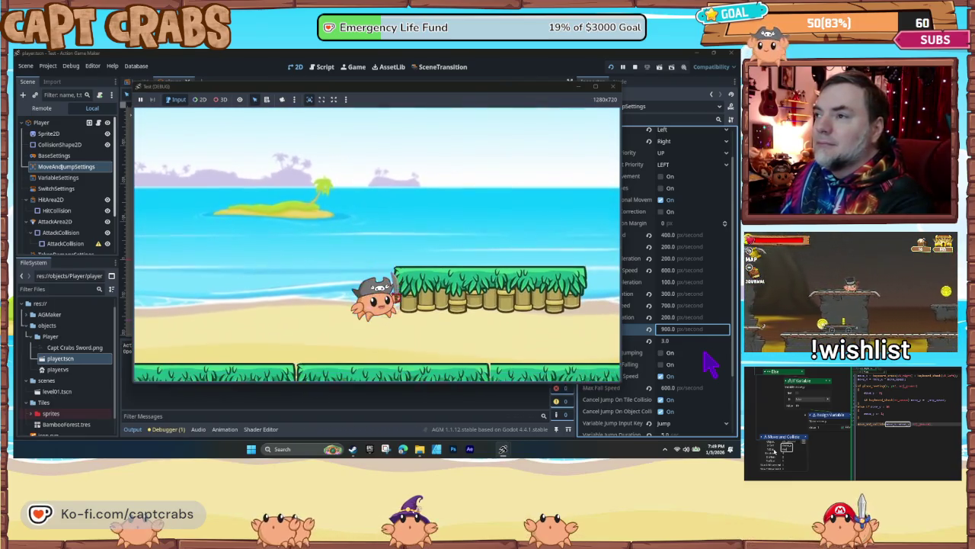
pyautogui.press('space')
pyautogui.press('space')
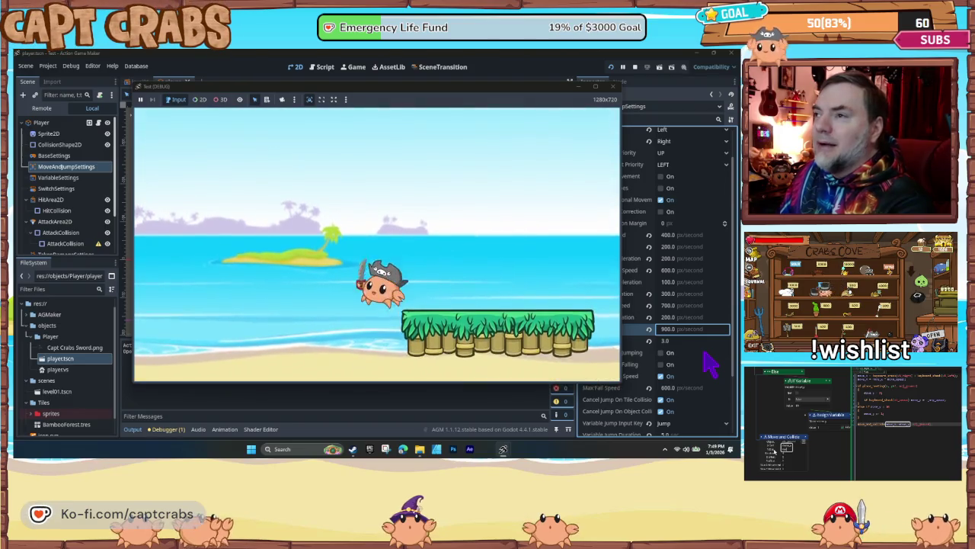
pyautogui.press('Left')
pyautogui.press('space')
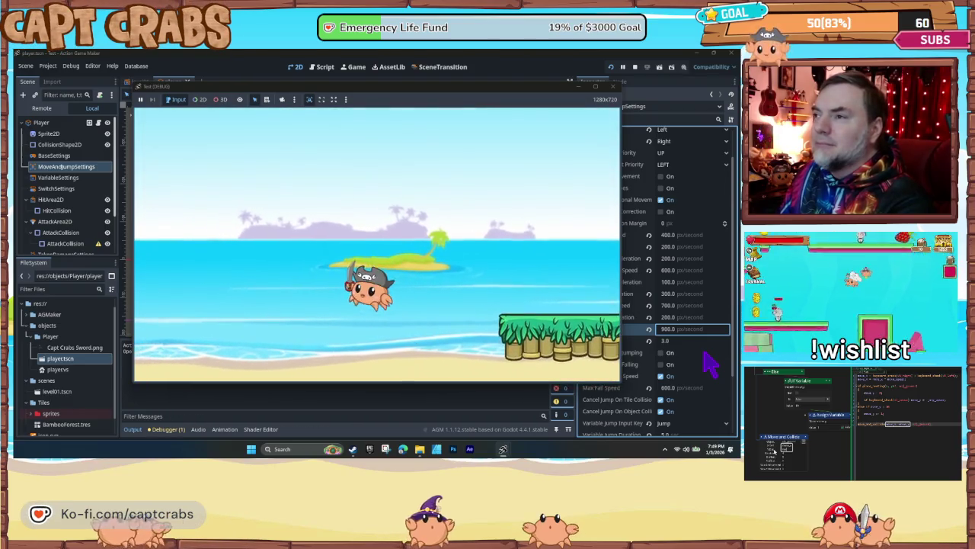
pyautogui.press('Right')
pyautogui.press('space')
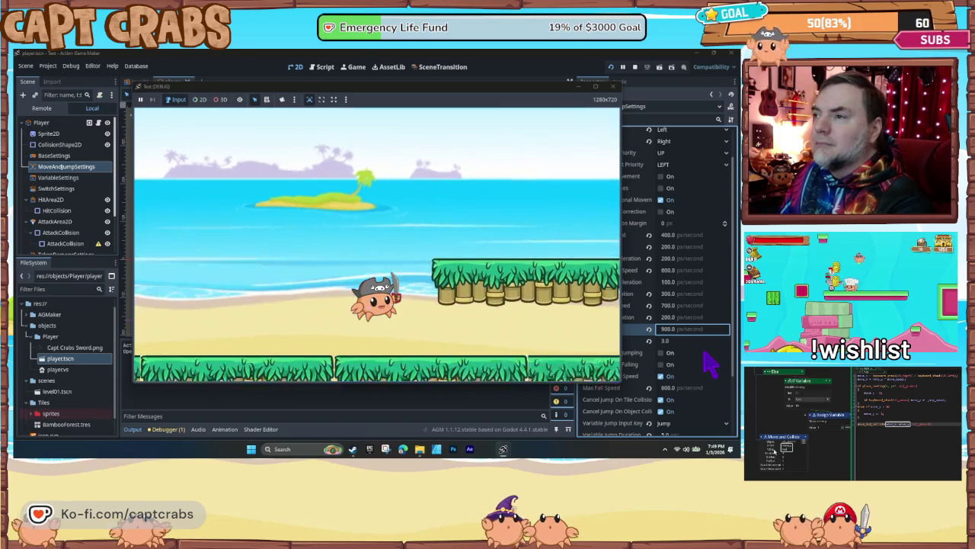
pyautogui.press('space')
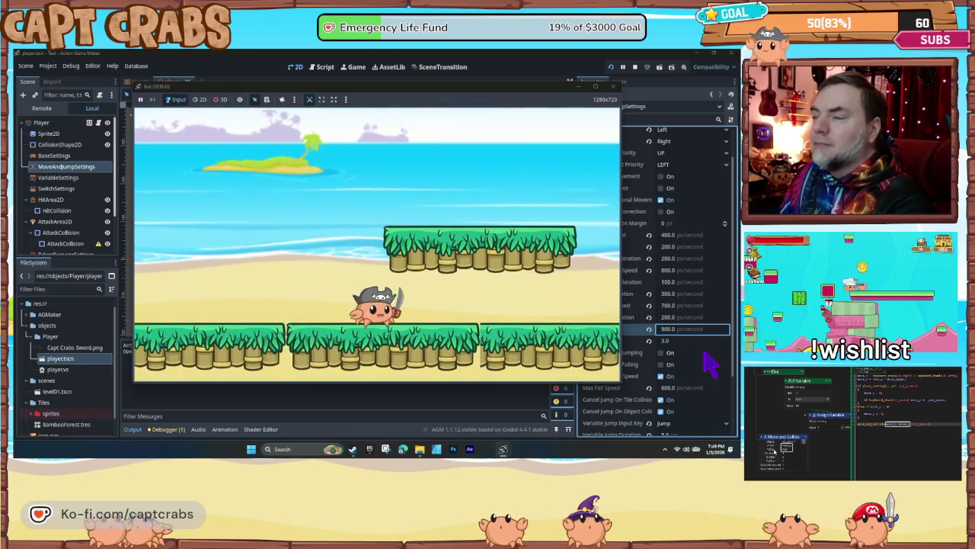
pyautogui.press('space')
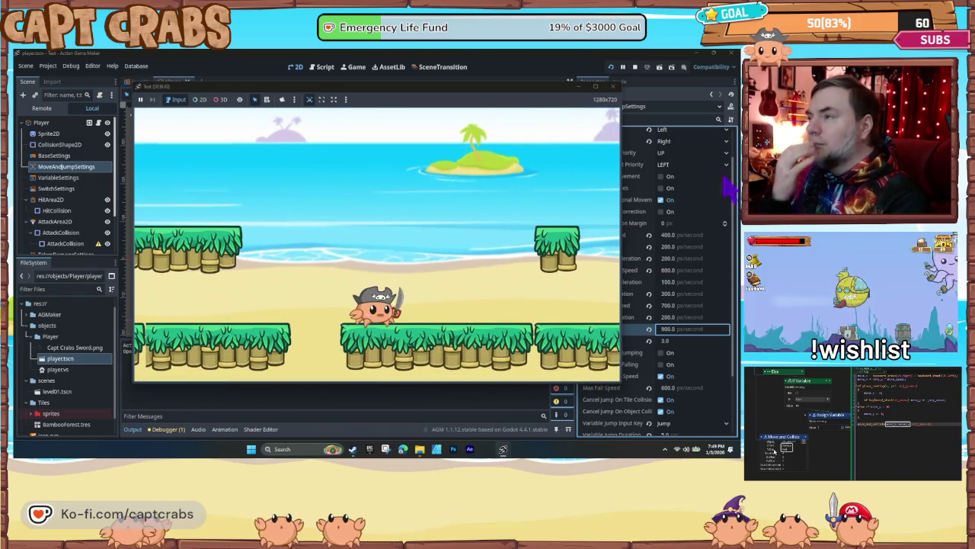
pyautogui.click(611, 88)
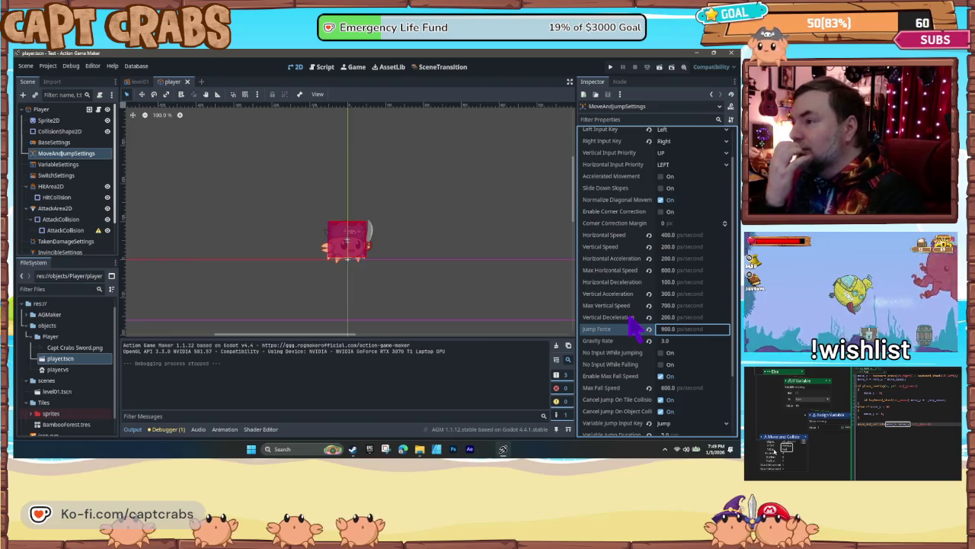
# - Lower Gravity Rate to 2.0 in MoveAndJumpSettings, then select the VariableSettings node
pyautogui.scroll(-3, 646, 279)
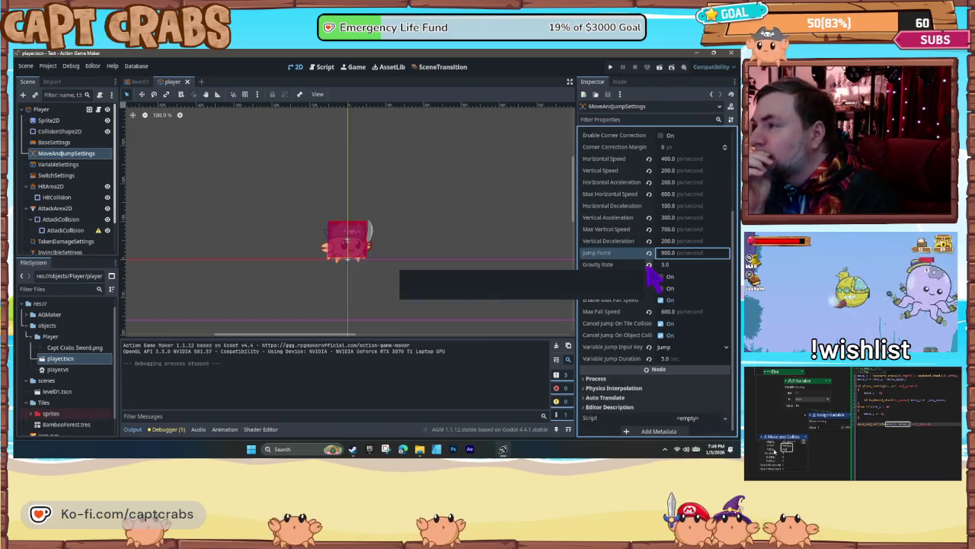
pyautogui.click(675, 359)
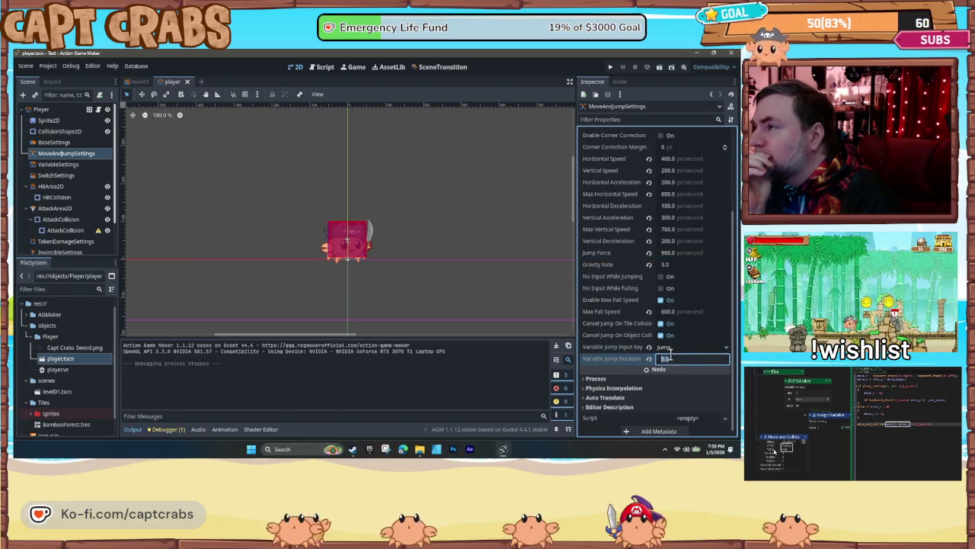
pyautogui.press('Return')
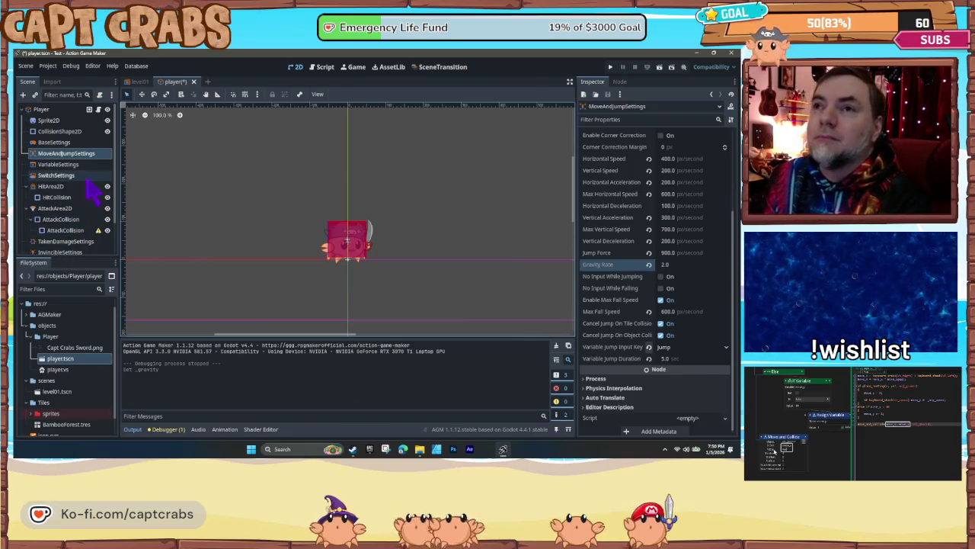
pyautogui.click(61, 164)
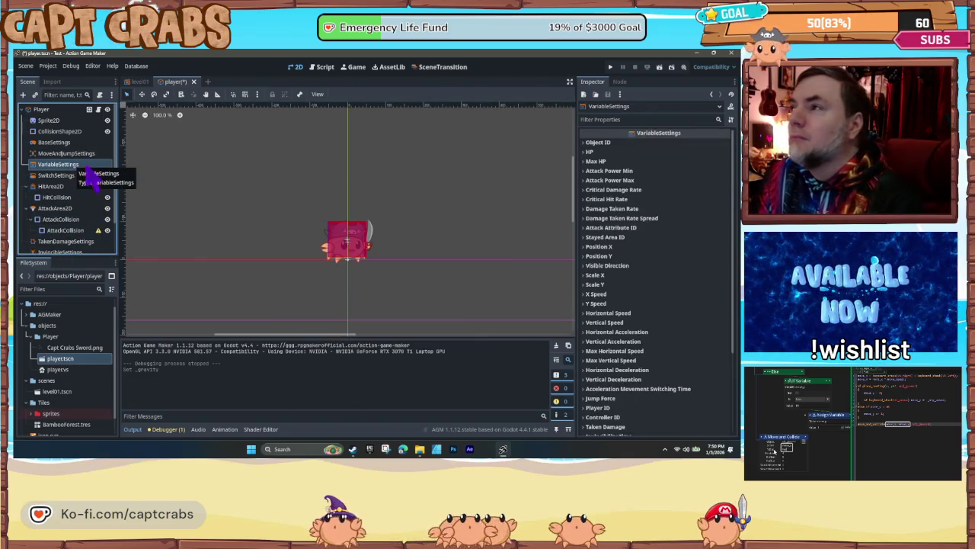
# - Expand and collapse details for critical rate, attack power, Max HP and HP variables
pyautogui.click(588, 198)
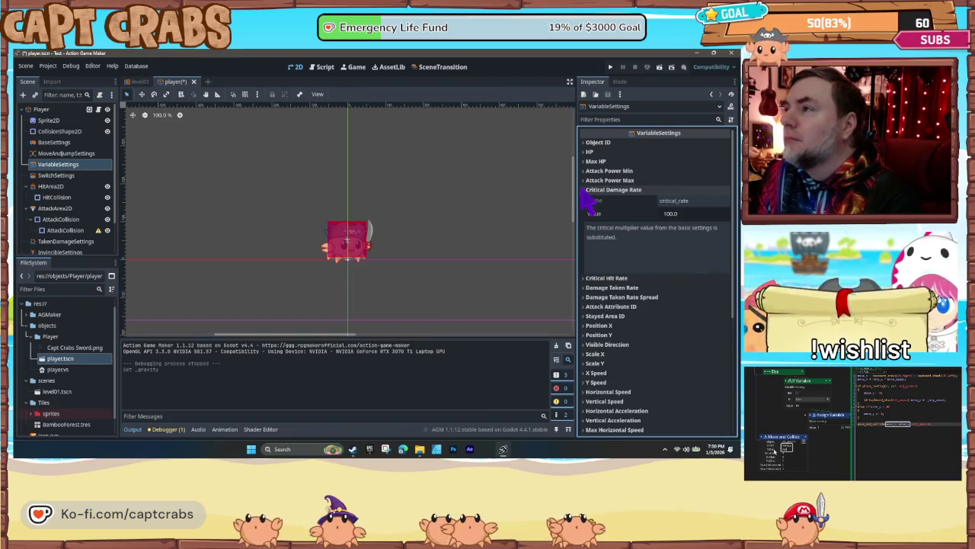
pyautogui.click(590, 199)
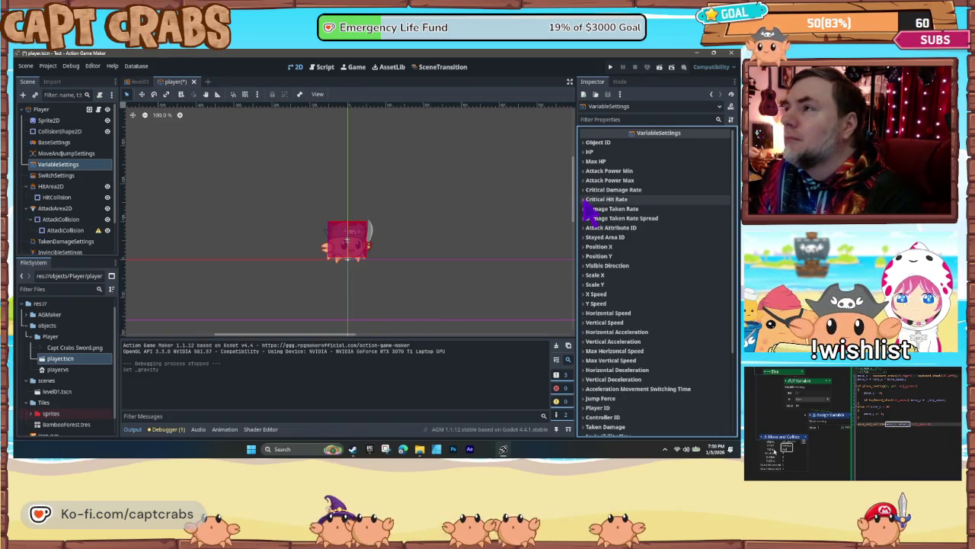
pyautogui.click(589, 180)
pyautogui.click(588, 180)
pyautogui.click(588, 171)
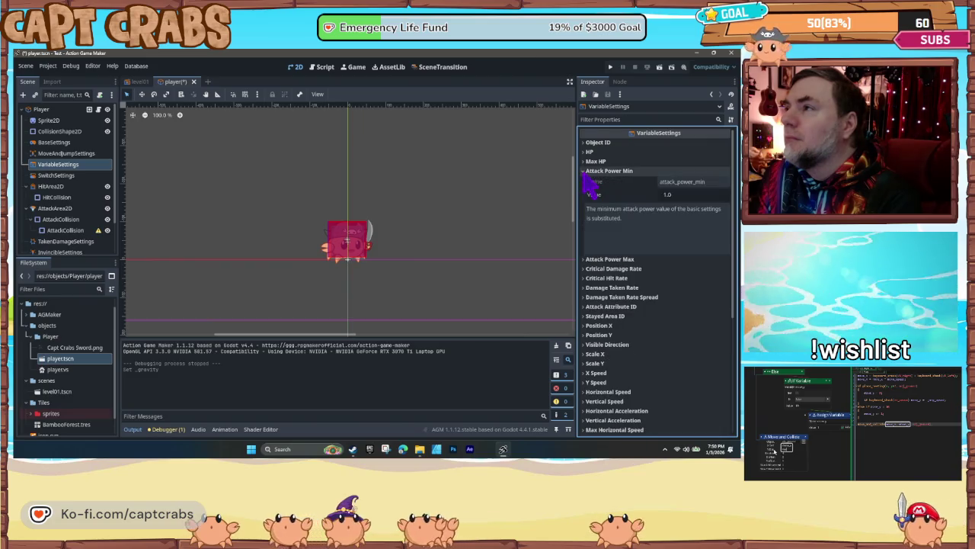
pyautogui.click(588, 171)
pyautogui.click(588, 161)
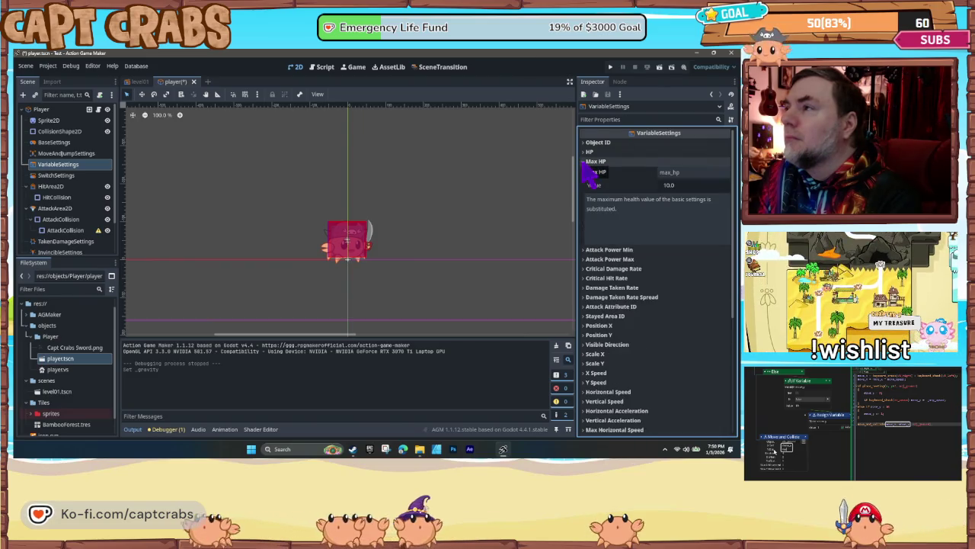
pyautogui.click(588, 161)
pyautogui.click(588, 152)
pyautogui.click(588, 152)
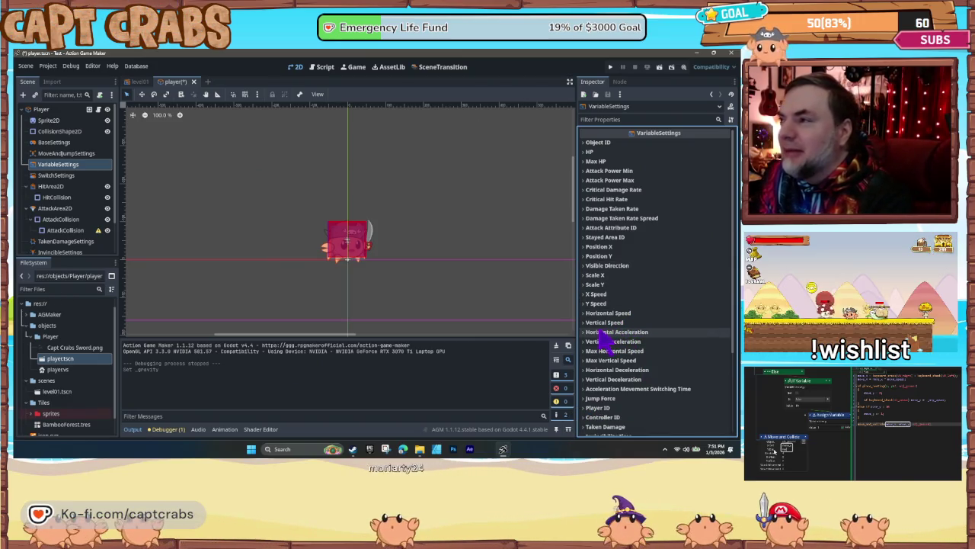
# - Scroll through the variables, then view SwitchSettings and the Is Touching Portal switch details
pyautogui.scroll(-2, 599, 341)
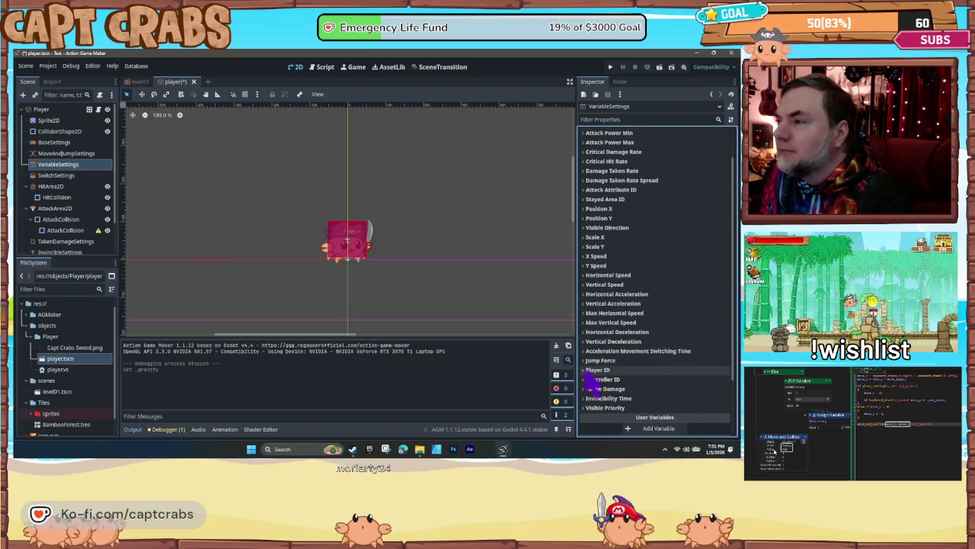
pyautogui.moveTo(588, 375)
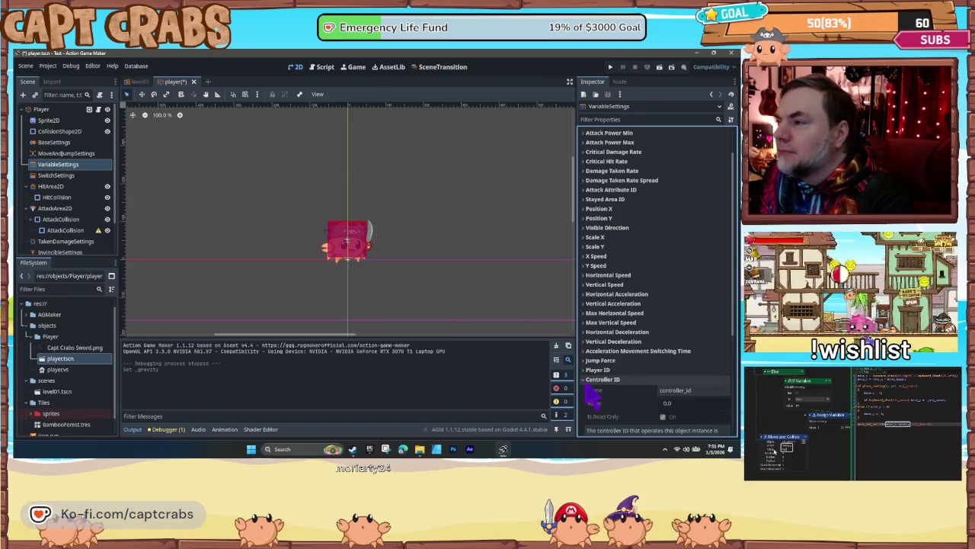
pyautogui.scroll(-3, 595, 392)
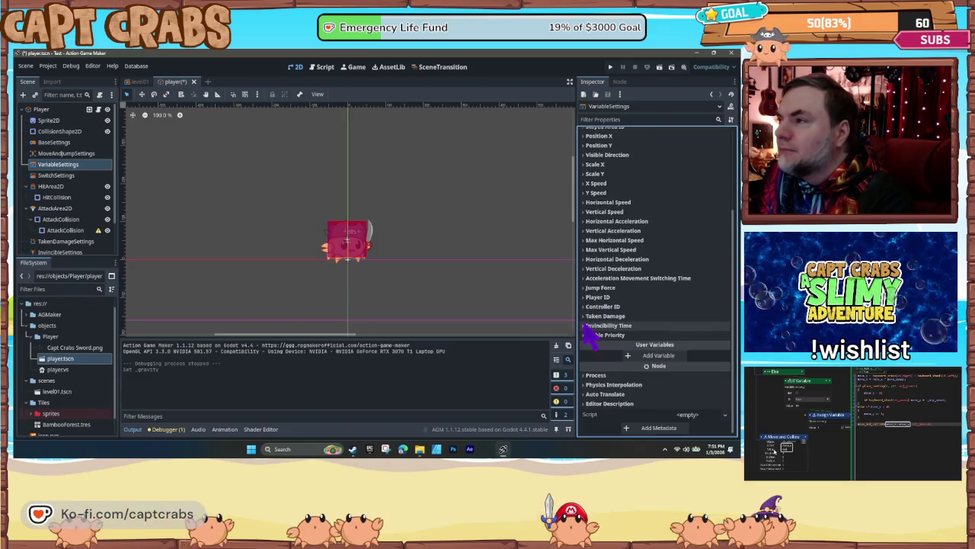
pyautogui.moveTo(585, 320)
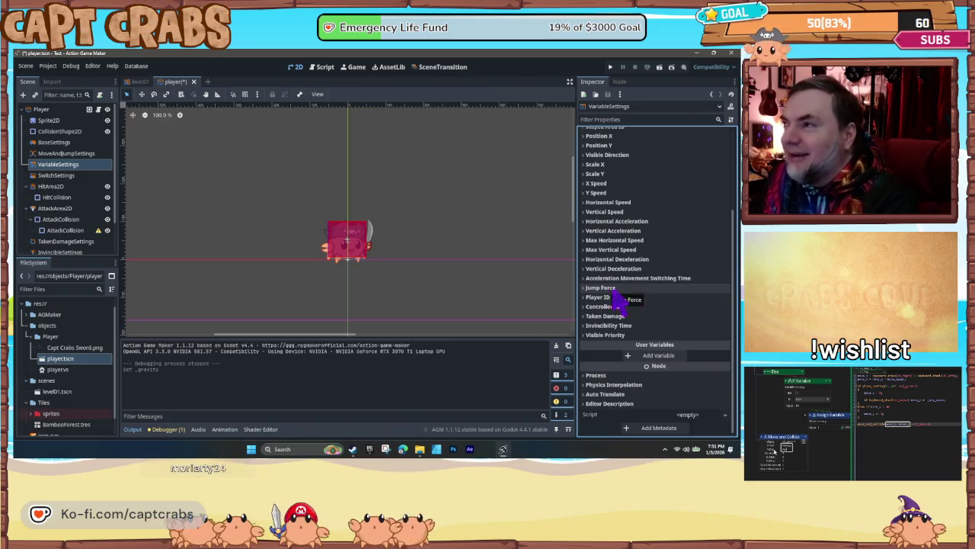
pyautogui.scroll(3, 594, 301)
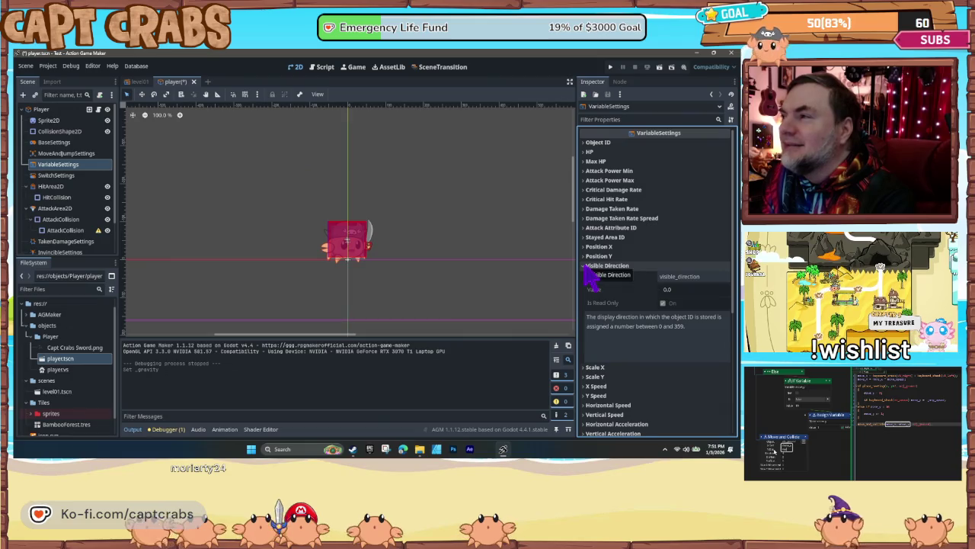
pyautogui.click(73, 175)
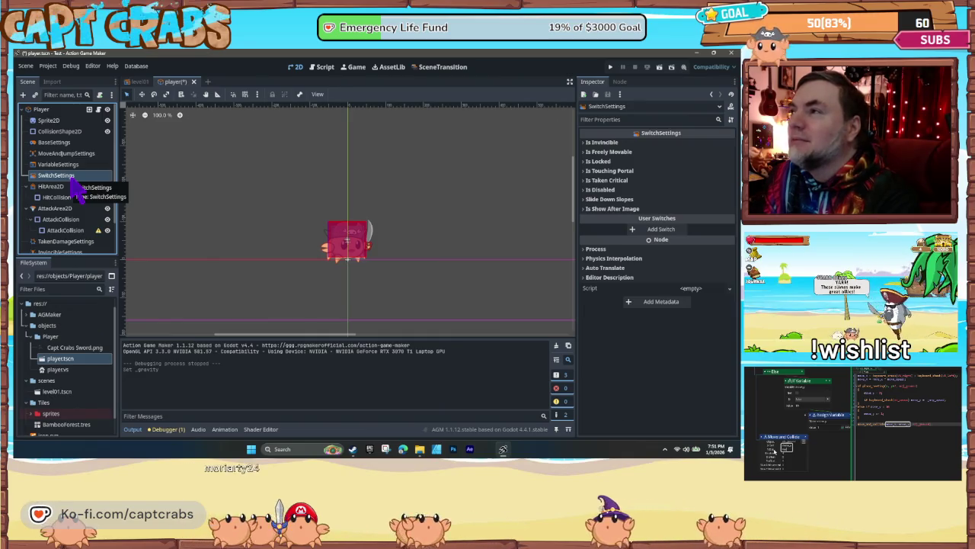
pyautogui.click(598, 171)
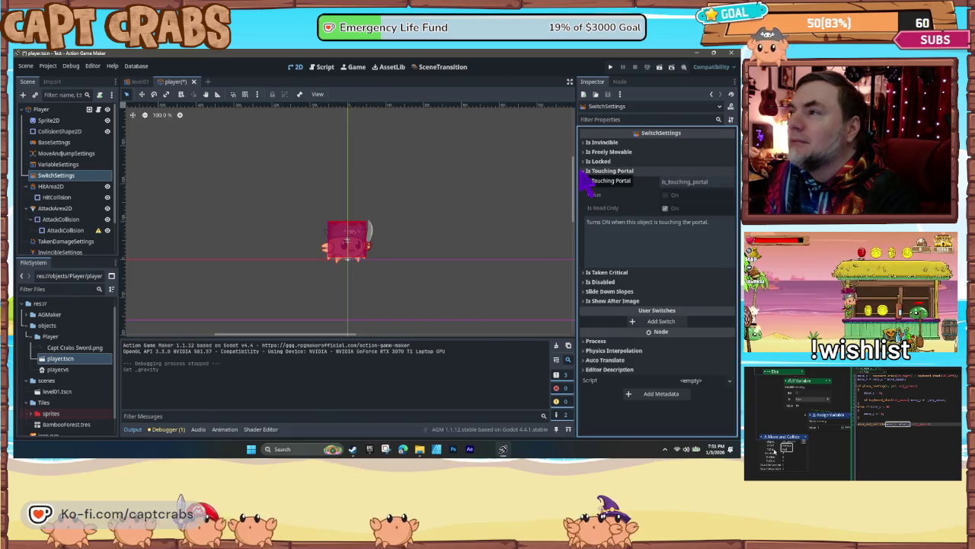
pyautogui.click(588, 173)
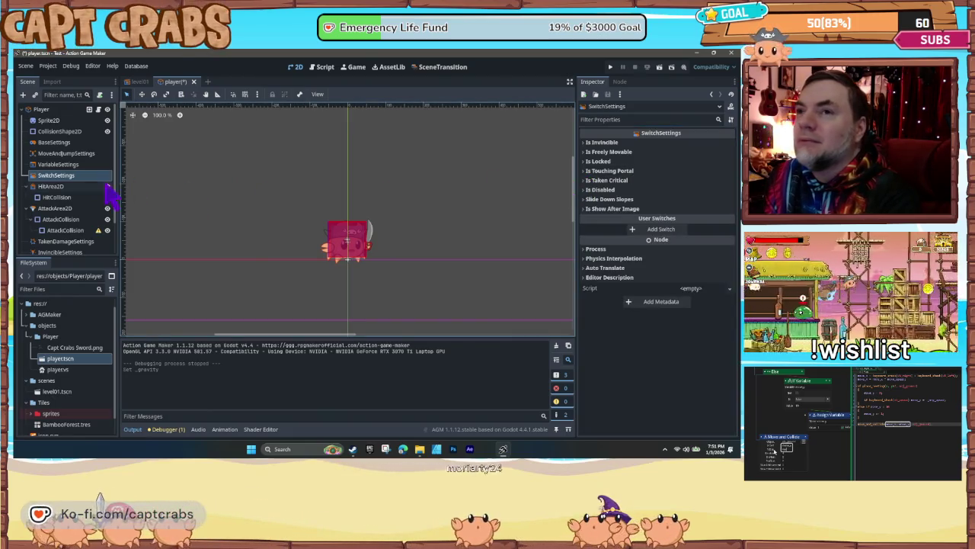
# - Inspect the HitArea2D, AttackArea2D and AttackCollision nodes
pyautogui.click(61, 188)
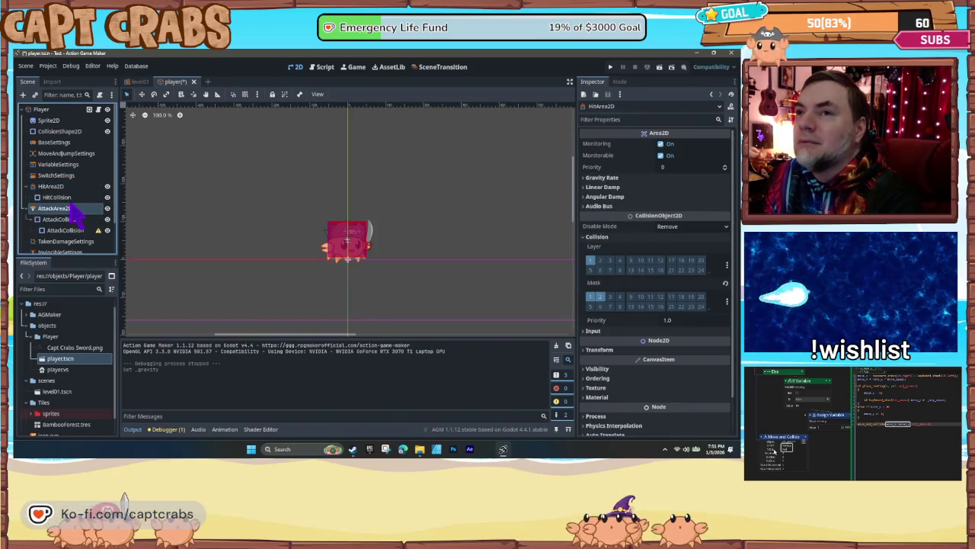
pyautogui.click(72, 199)
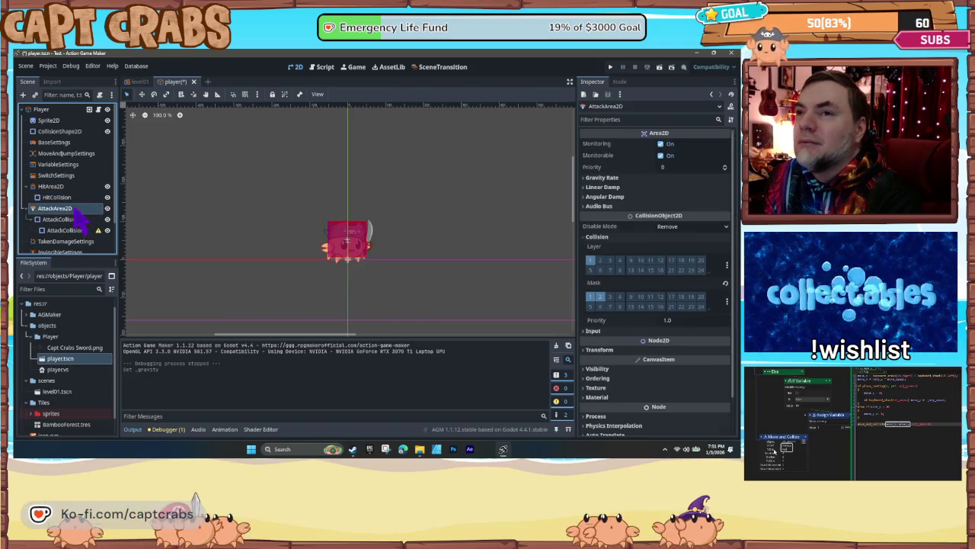
pyautogui.click(76, 219)
pyautogui.click(76, 230)
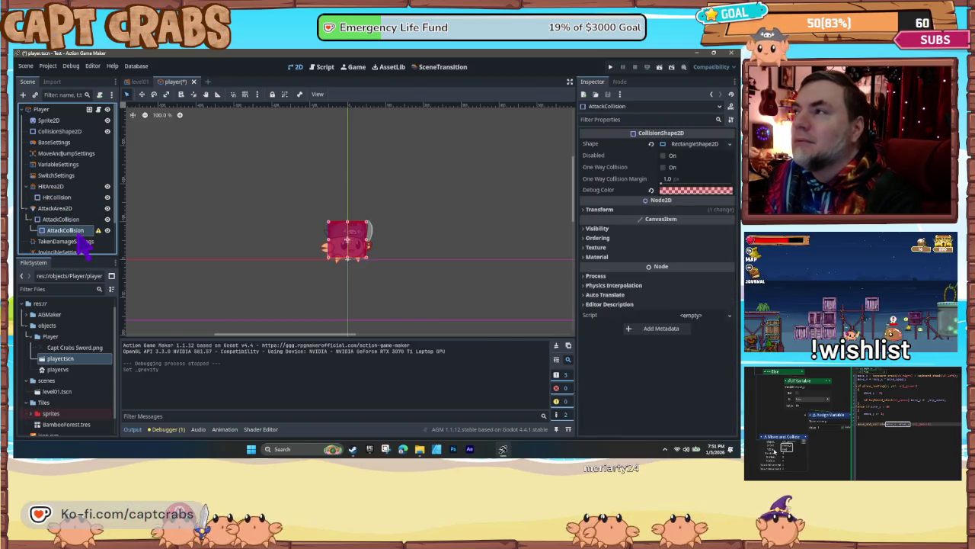
pyautogui.scroll(-2, 82, 247)
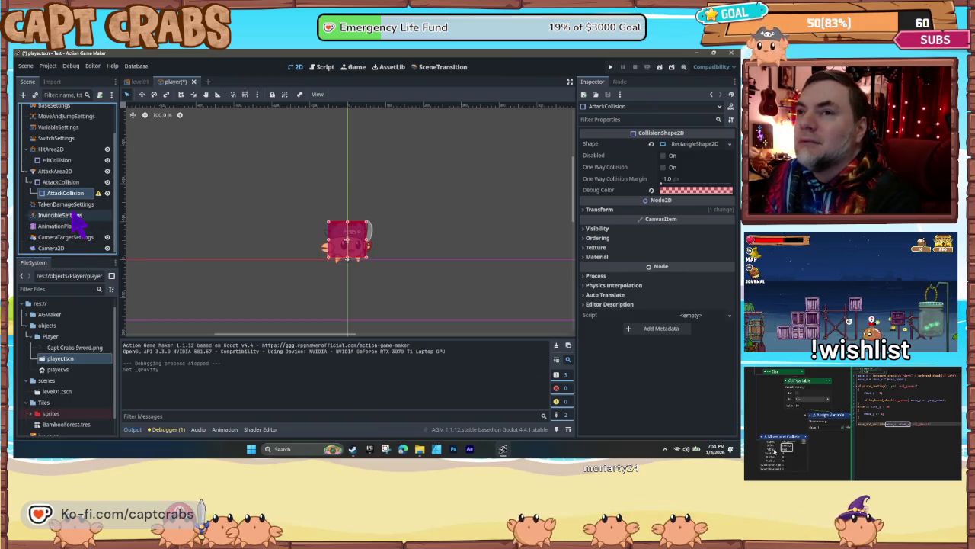
# - Step through remaining nodes to Camera2D: offset y -200, left limit -1600, bottom limit 1250
pyautogui.click(76, 217)
pyautogui.click(77, 208)
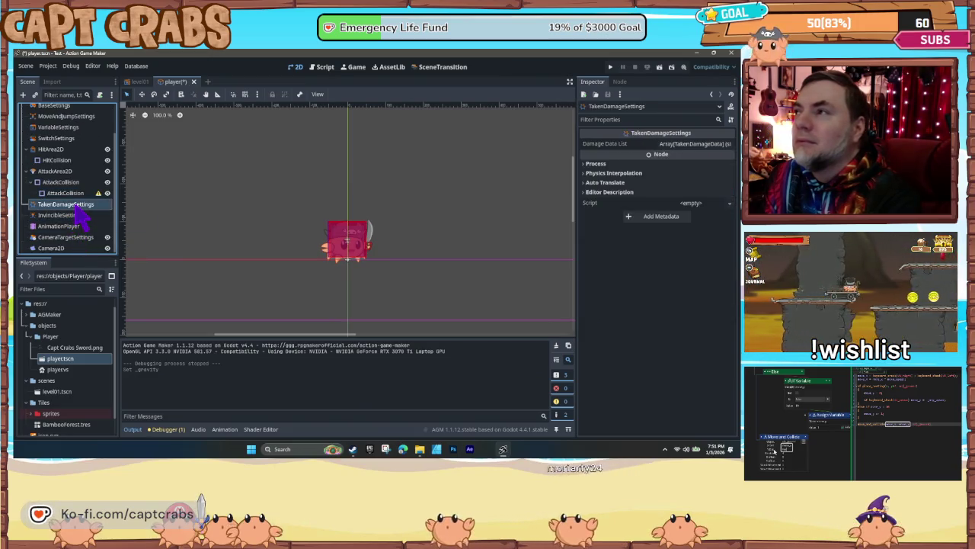
pyautogui.click(77, 229)
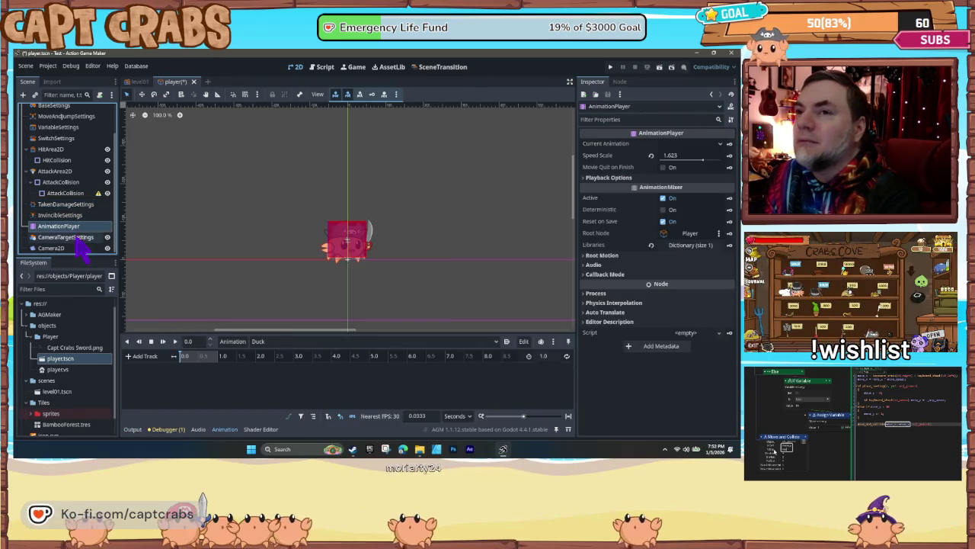
pyautogui.click(77, 237)
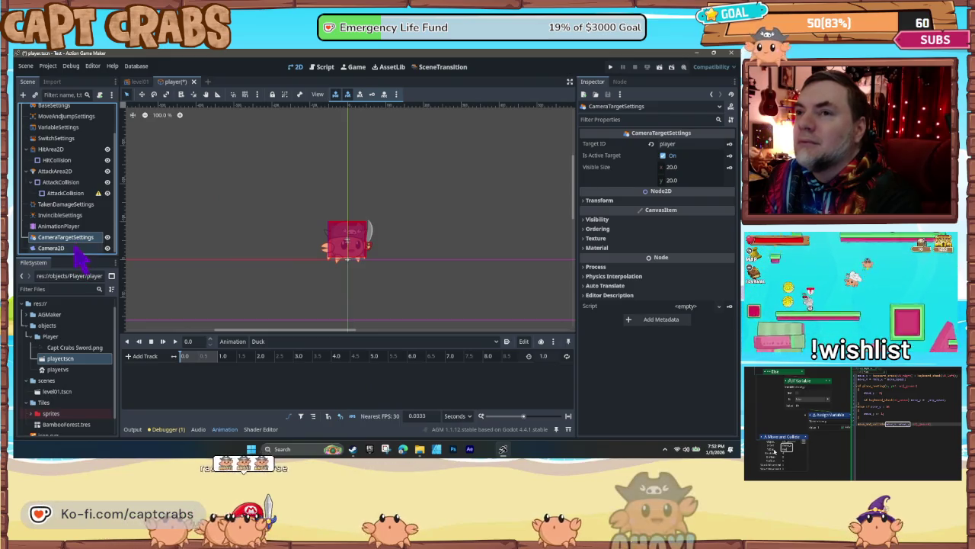
pyautogui.click(76, 248)
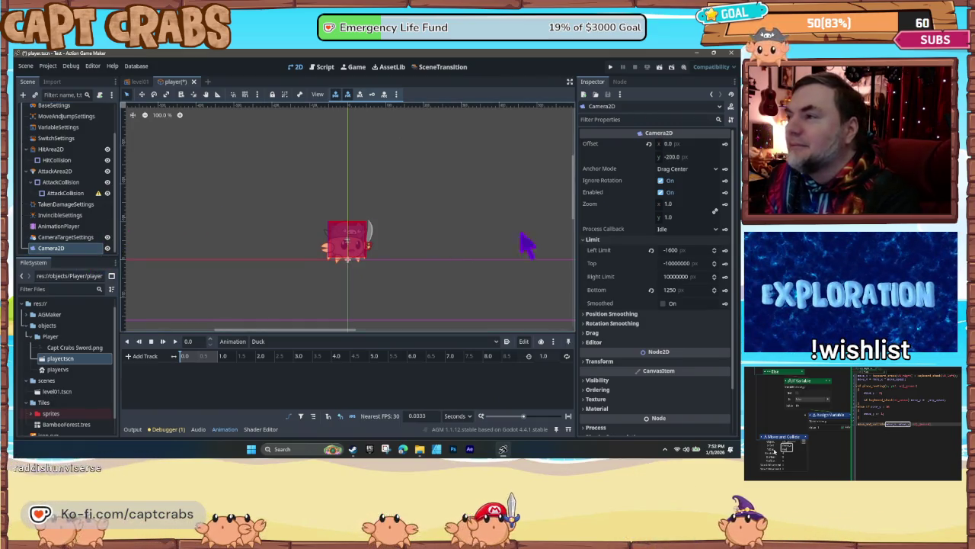
pyautogui.scroll(-2, 632, 305)
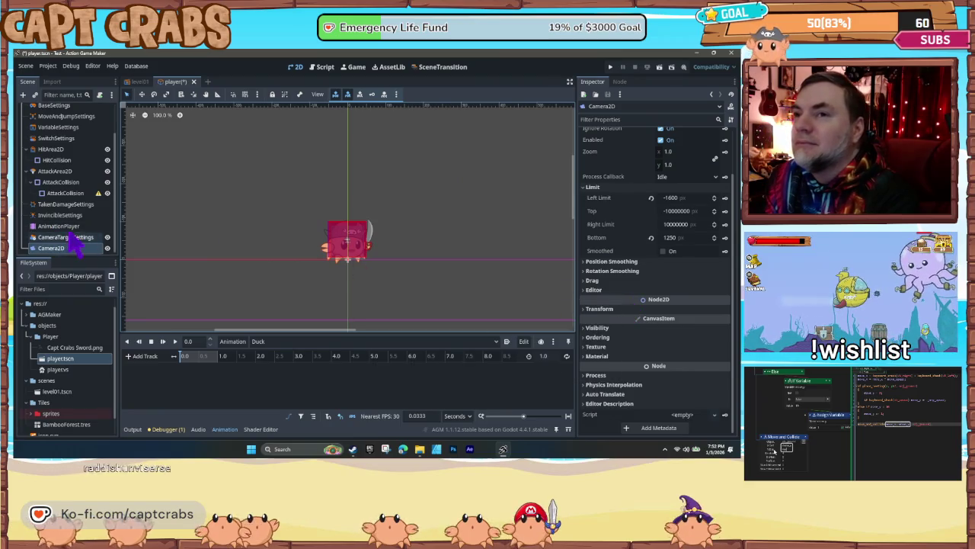
pyautogui.scroll(2, 65, 244)
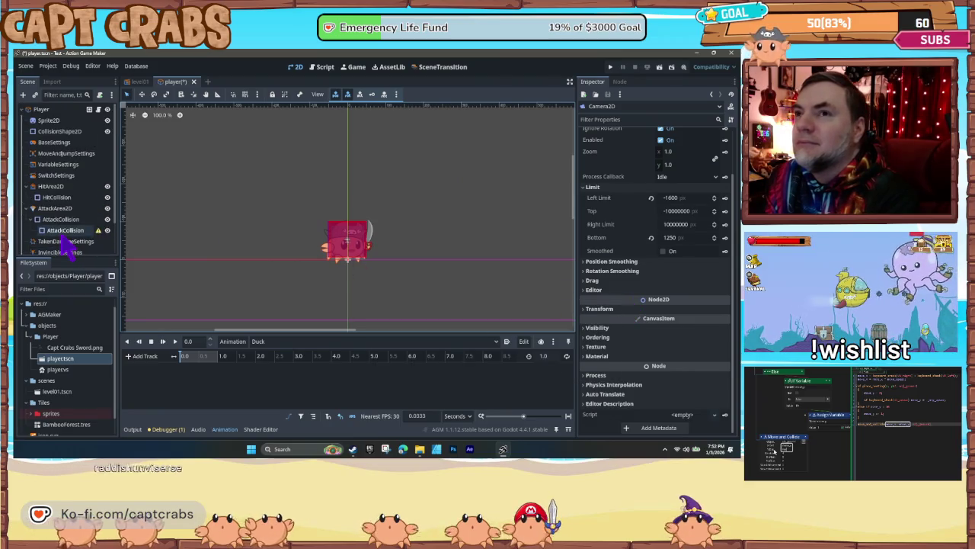
# - Open player.vs from FileSystem to show the IDLE, Walk, Jump, Duck and FALL states
pyautogui.click(68, 153)
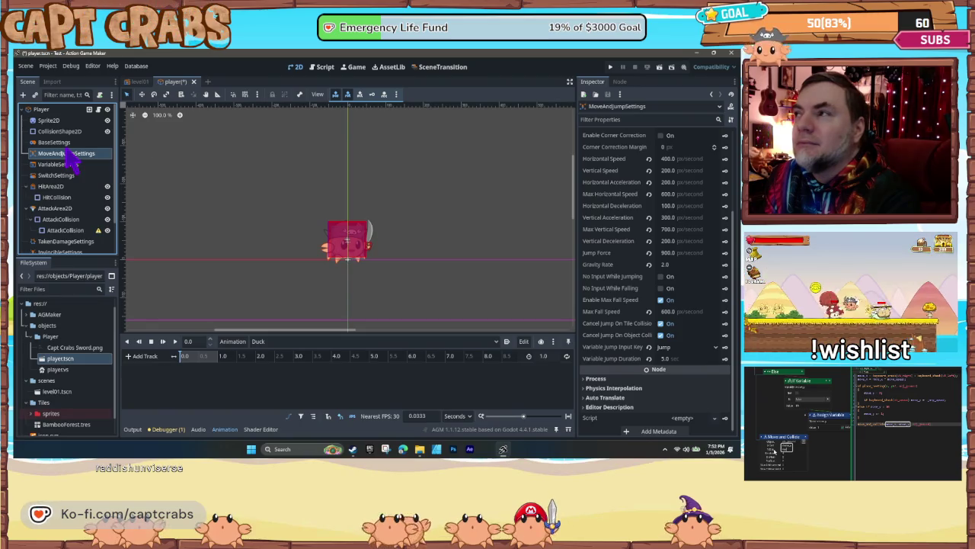
pyautogui.doubleClick(69, 153)
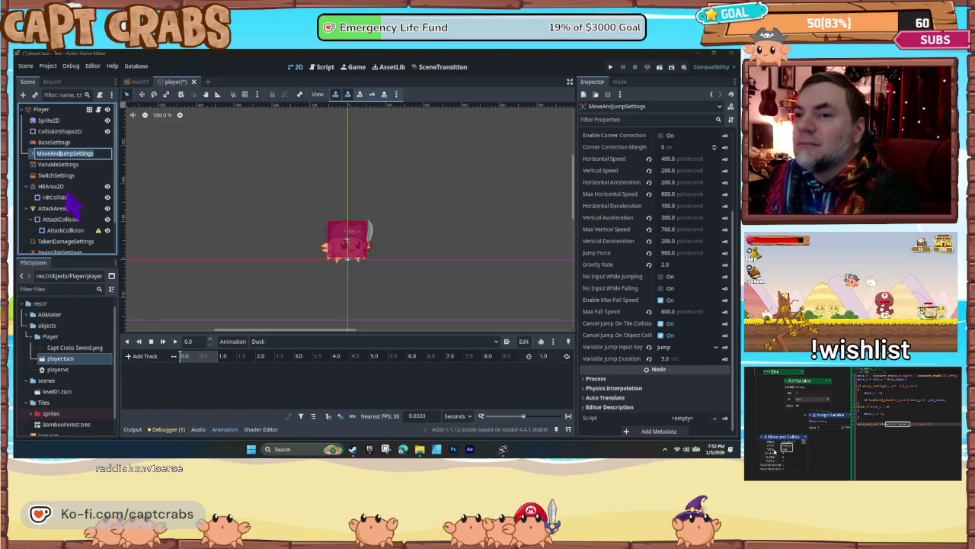
pyautogui.scroll(-2, 84, 419)
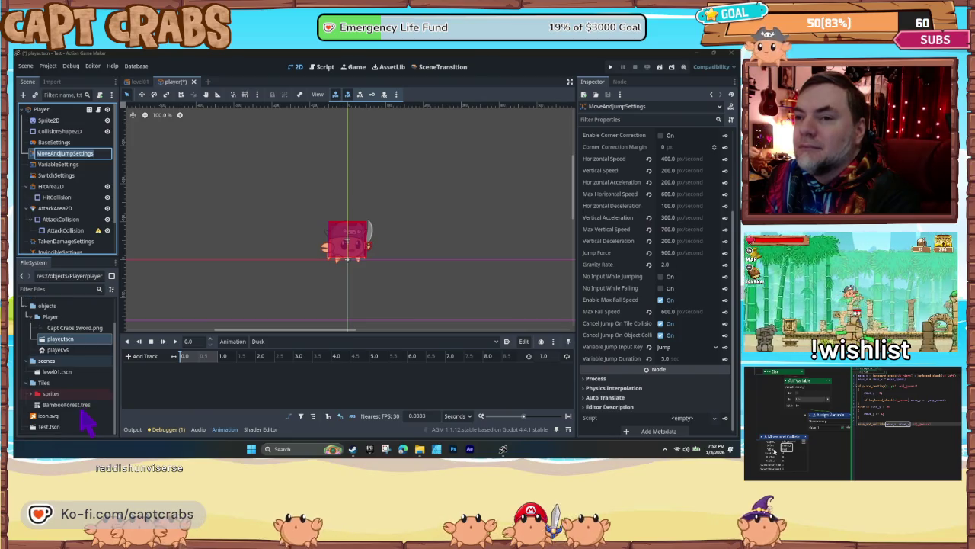
pyautogui.doubleClick(42, 393)
pyautogui.doubleClick(38, 393)
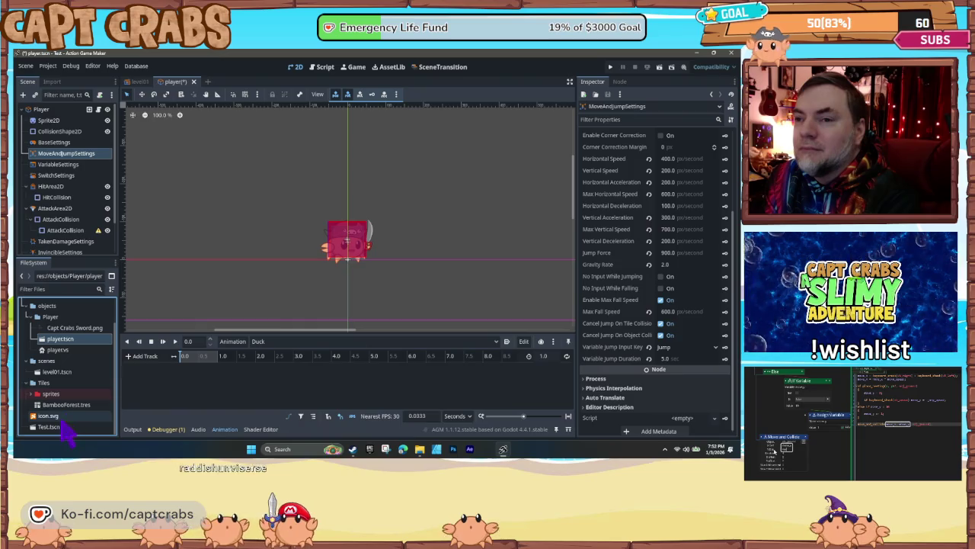
pyautogui.click(73, 373)
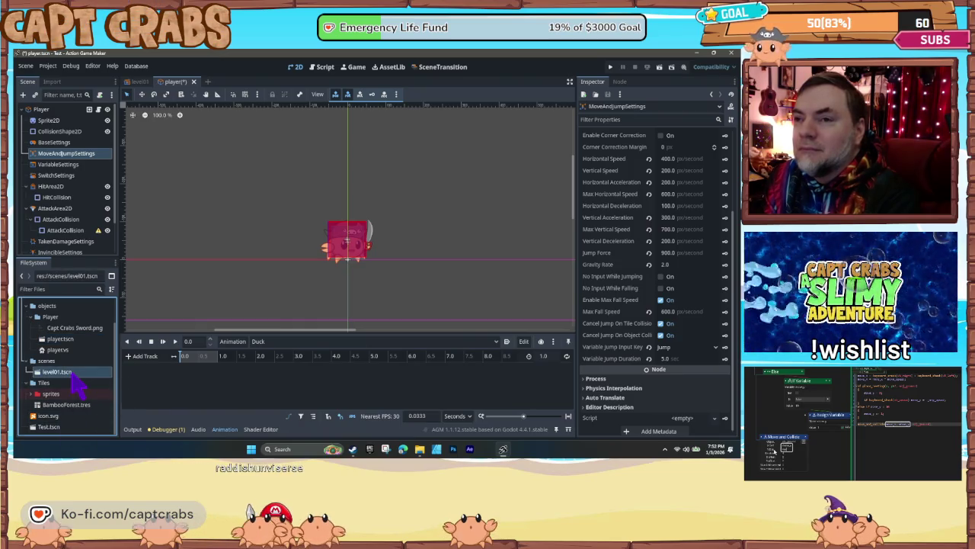
pyautogui.scroll(1, 73, 385)
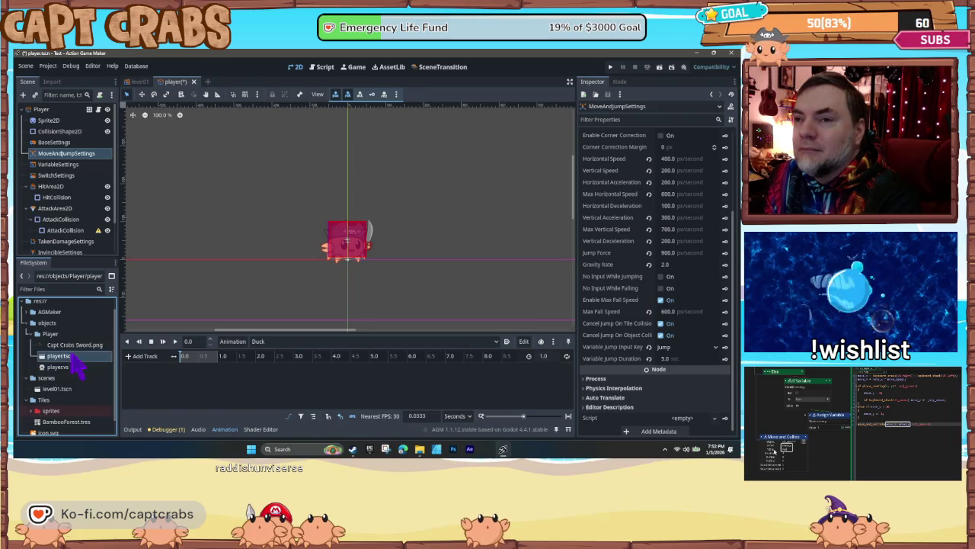
pyautogui.doubleClick(67, 371)
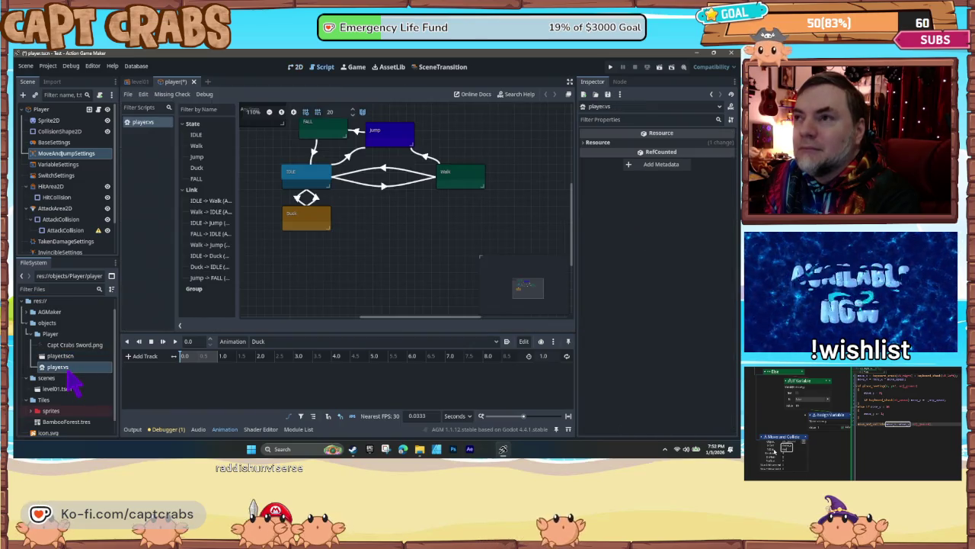
# - Change the FALL state's animation from walk to idle, then launch a test run
pyautogui.moveTo(320, 270); pyautogui.dragTo(348, 300)
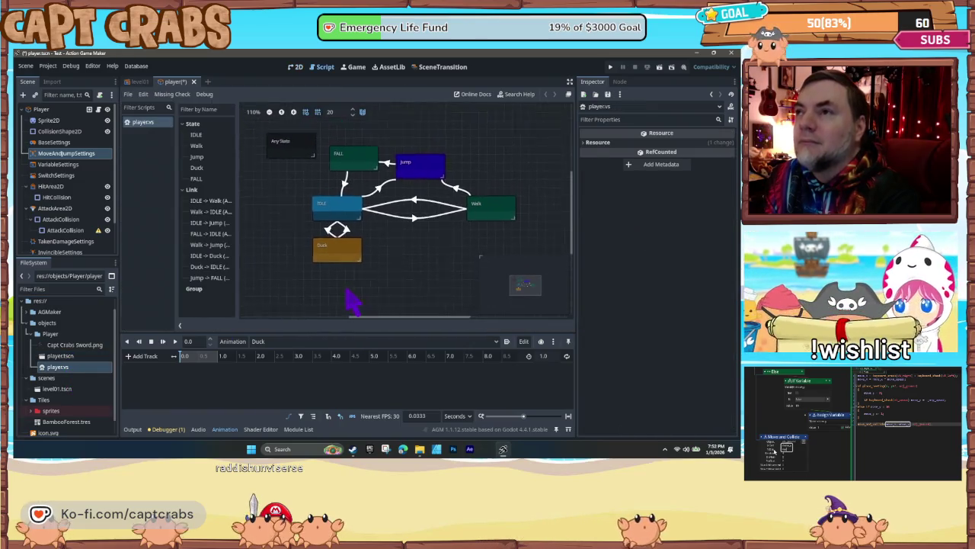
pyautogui.click(363, 168)
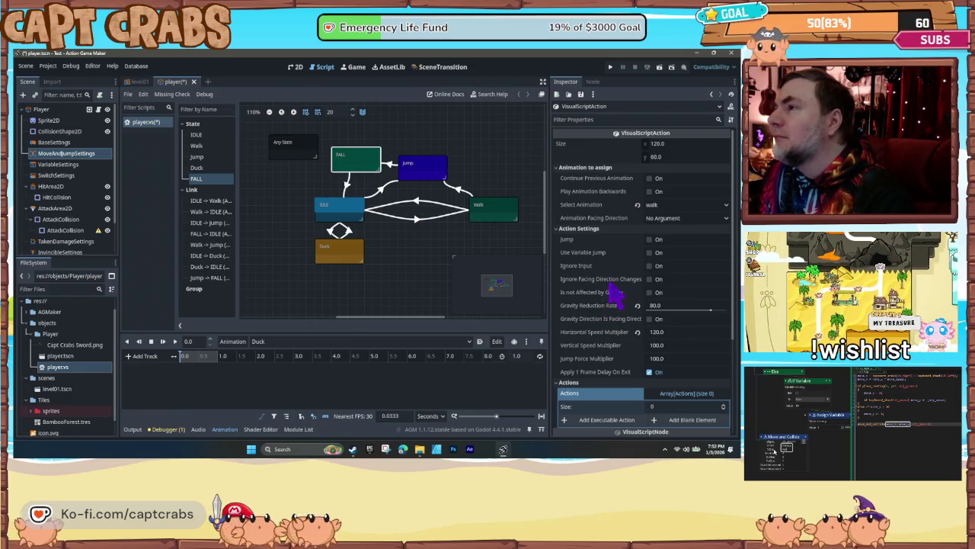
pyautogui.click(686, 205)
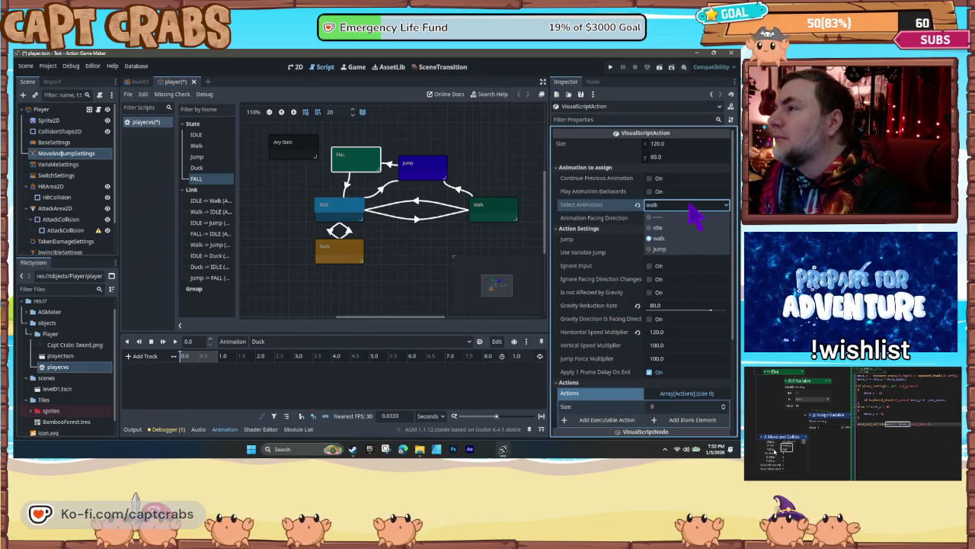
pyautogui.click(668, 228)
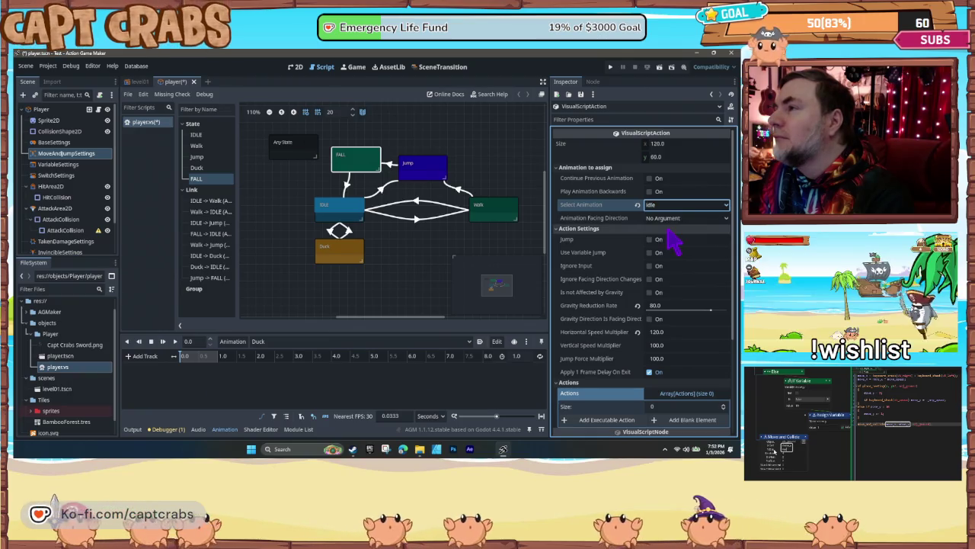
pyautogui.moveTo(616, 259)
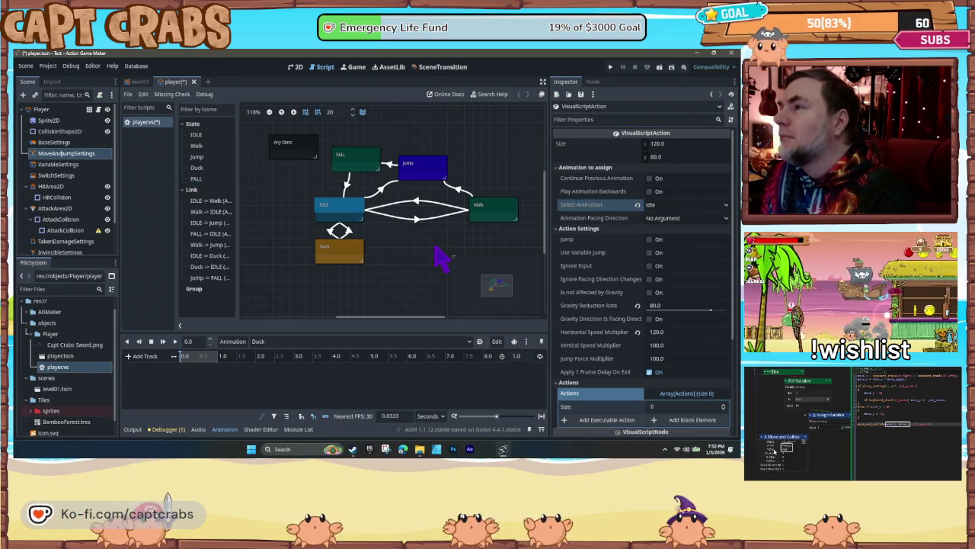
pyautogui.press('F5')
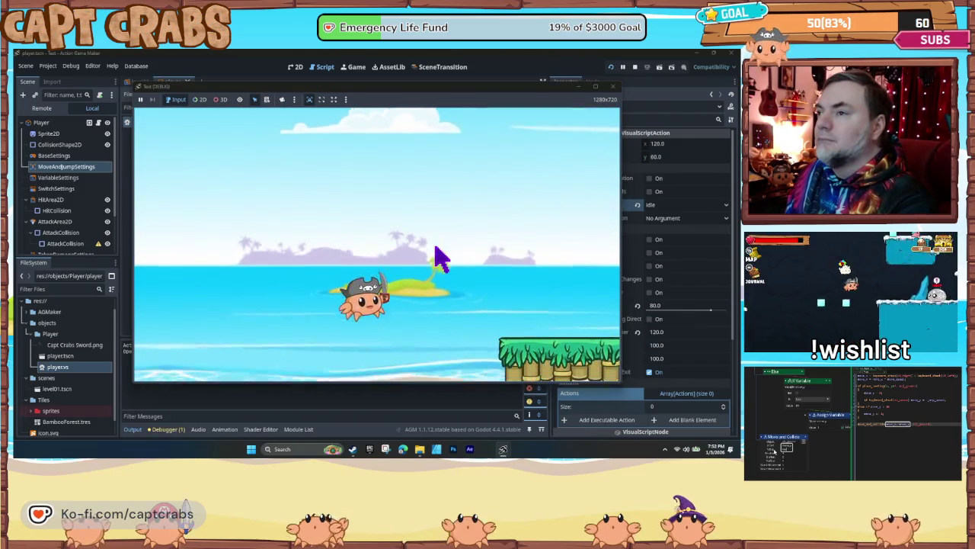
pyautogui.press('Right')
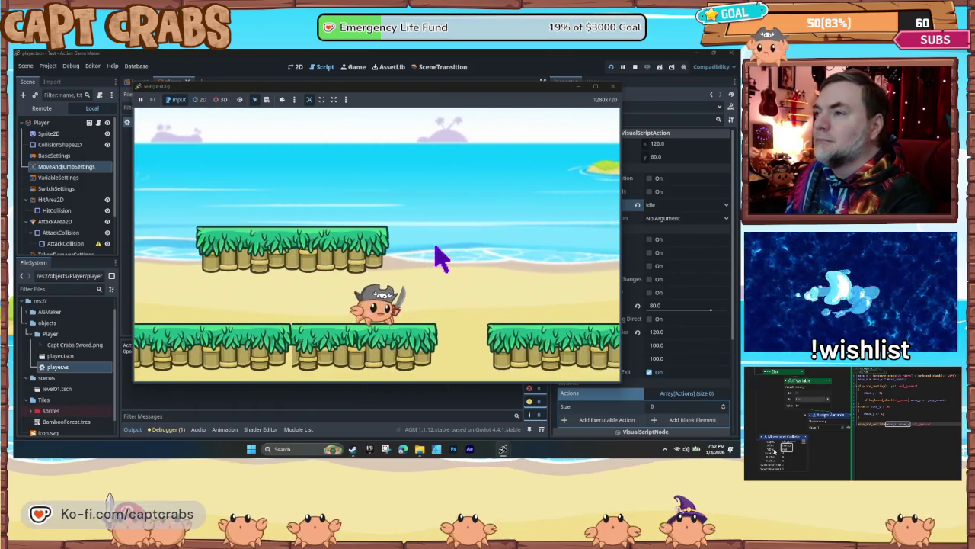
pyautogui.press('space')
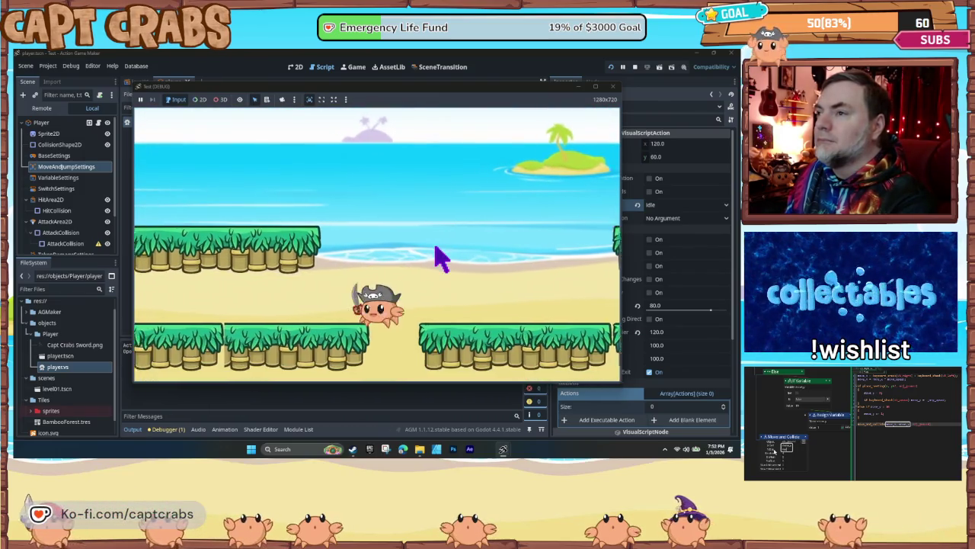
pyautogui.press('Right')
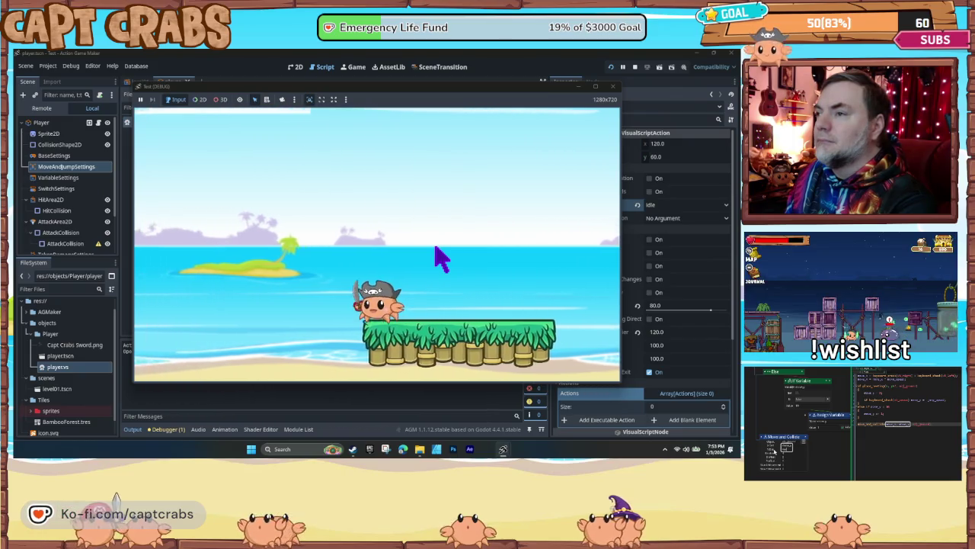
pyautogui.press('space')
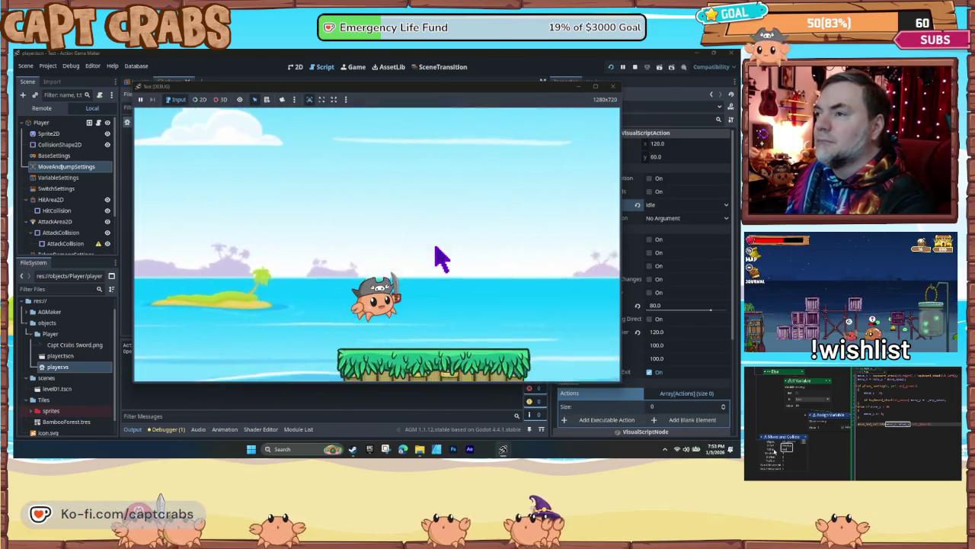
pyautogui.press('Right')
pyautogui.press('space')
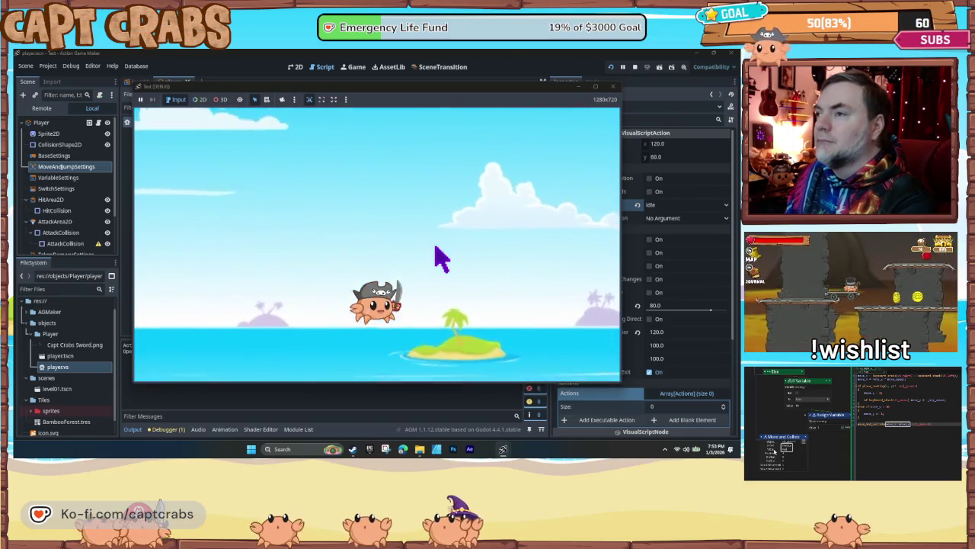
pyautogui.press('Left')
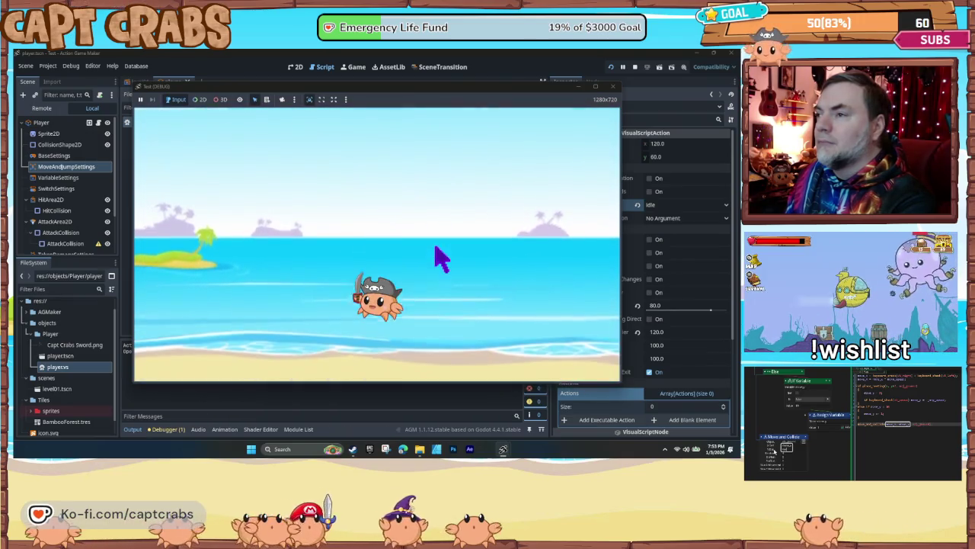
pyautogui.press('space')
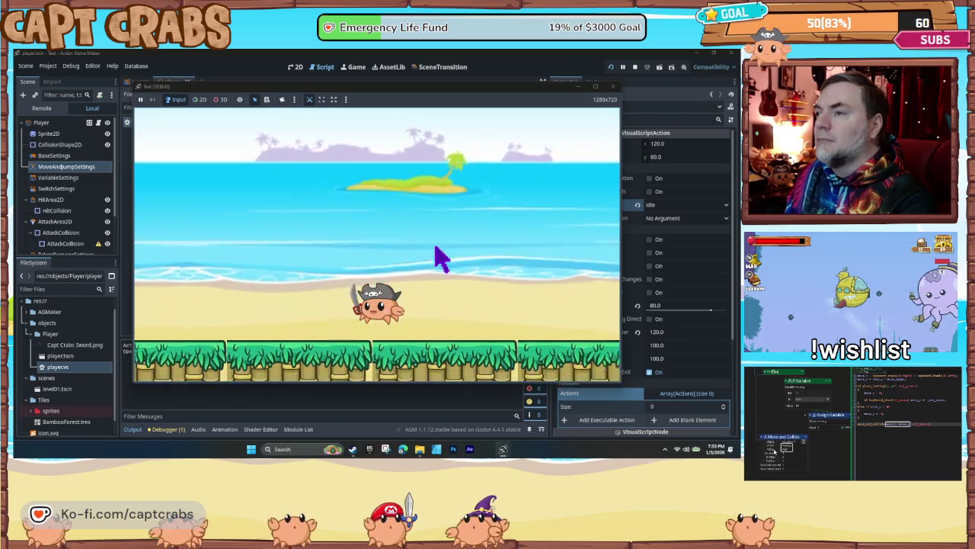
pyautogui.click(613, 86)
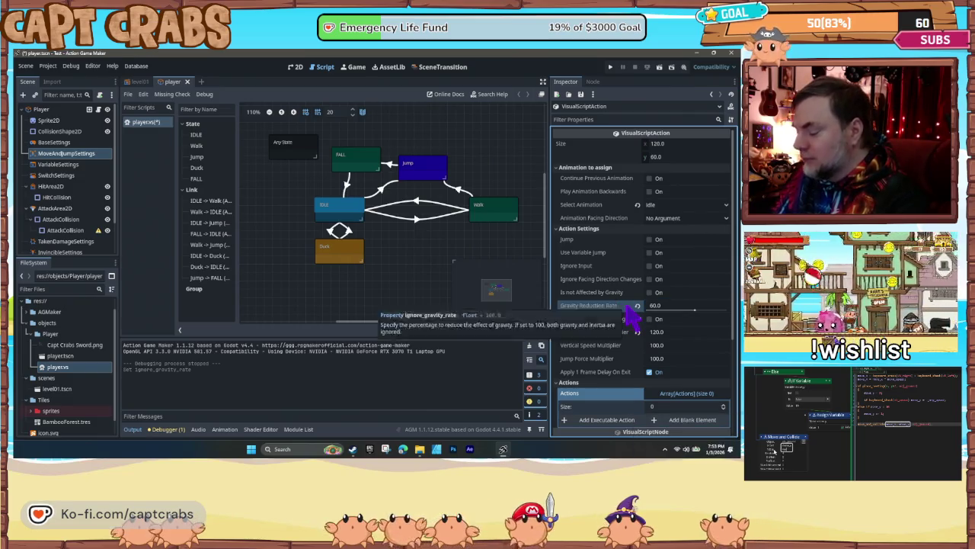
# - Launch a test run, move the crab right, and close the game
pyautogui.press('F5')
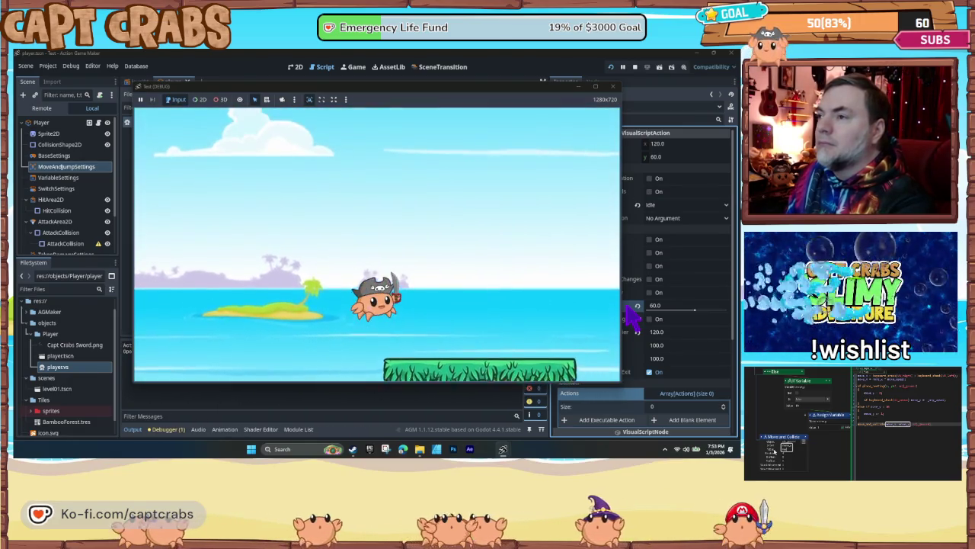
pyautogui.press('Right')
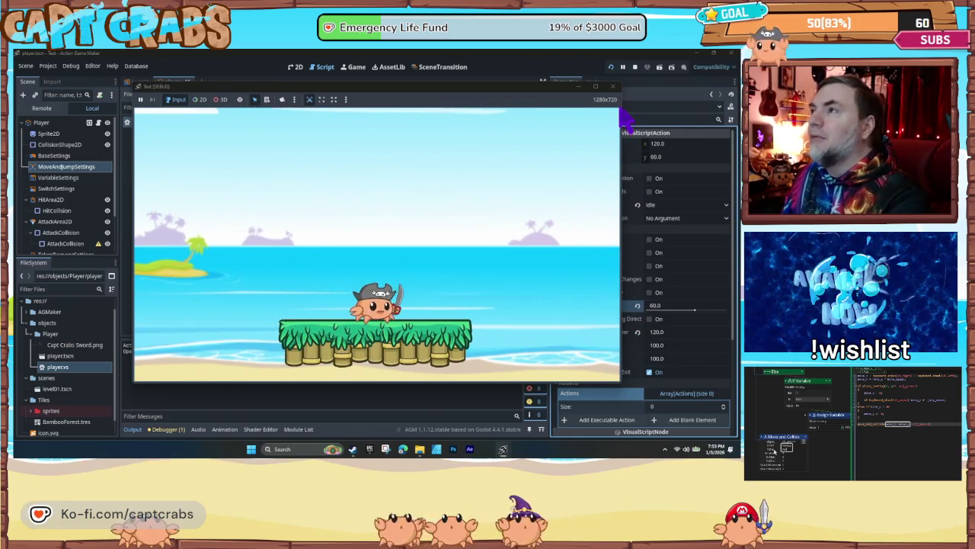
pyautogui.click(612, 86)
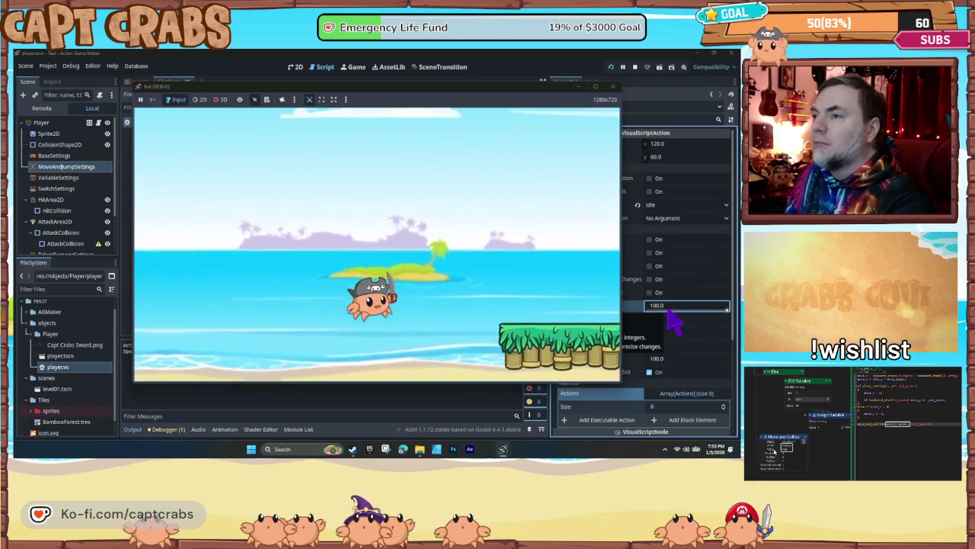
# - Play-test the crab walking and jumping across the grass platforms, then close the game
pyautogui.press('Right')
pyautogui.press('space')
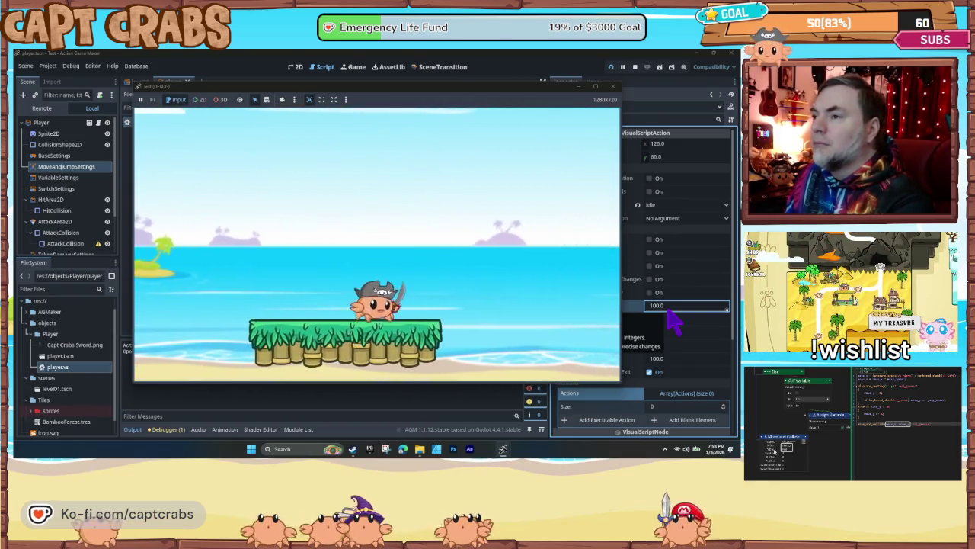
pyautogui.press('space')
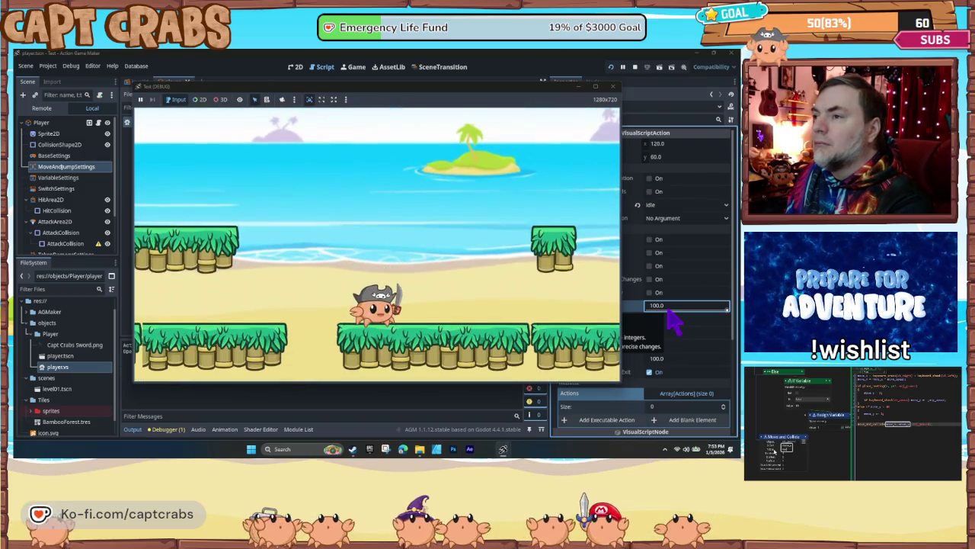
pyautogui.press('space')
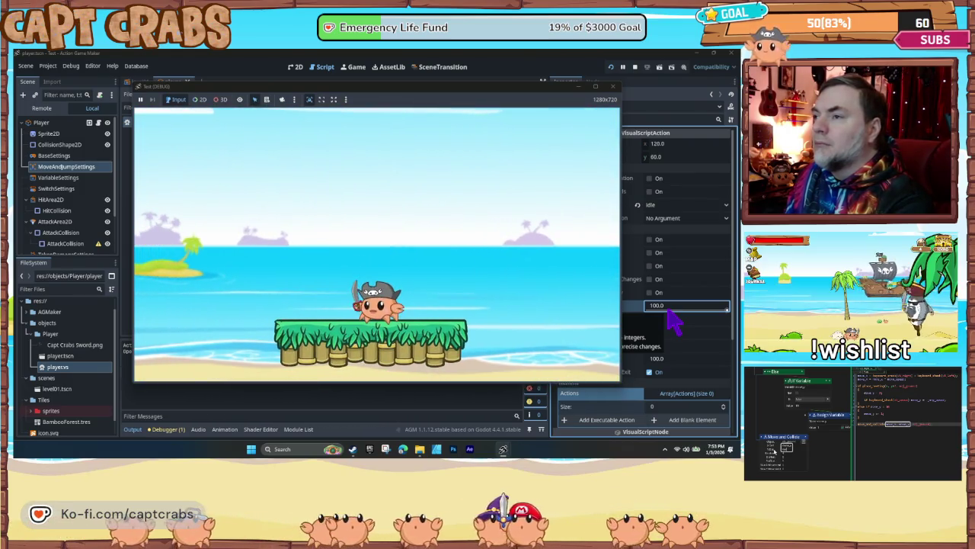
pyautogui.press('Left')
pyautogui.press('space')
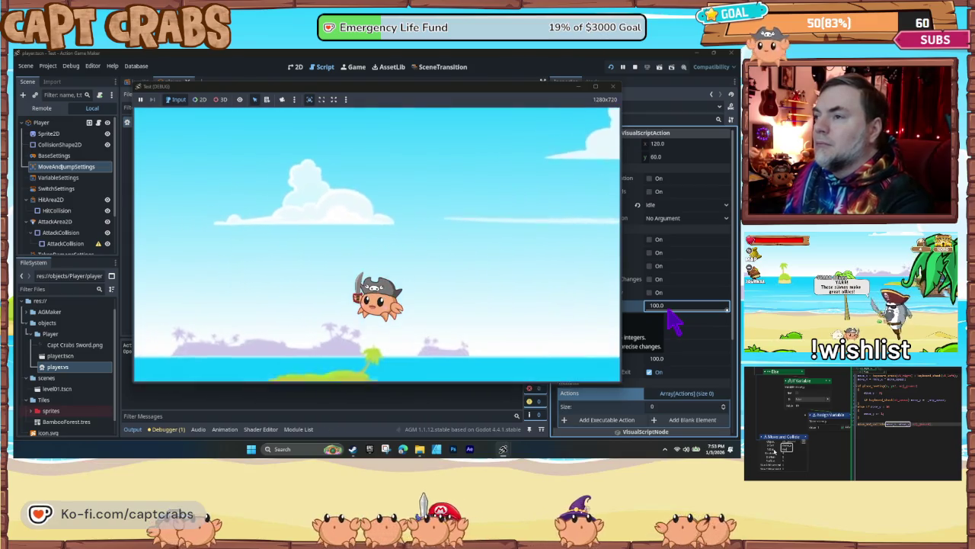
pyautogui.press('Right')
pyautogui.press('space')
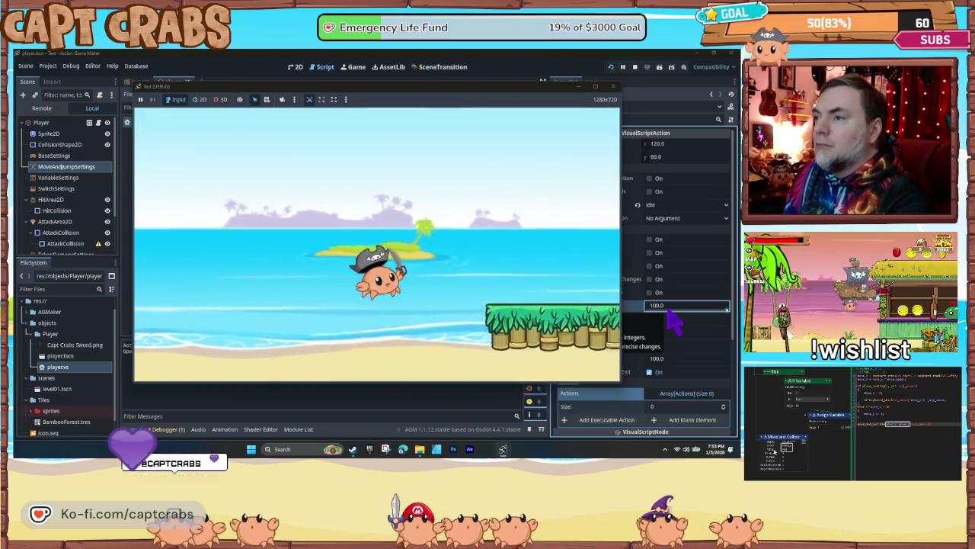
pyautogui.press('space')
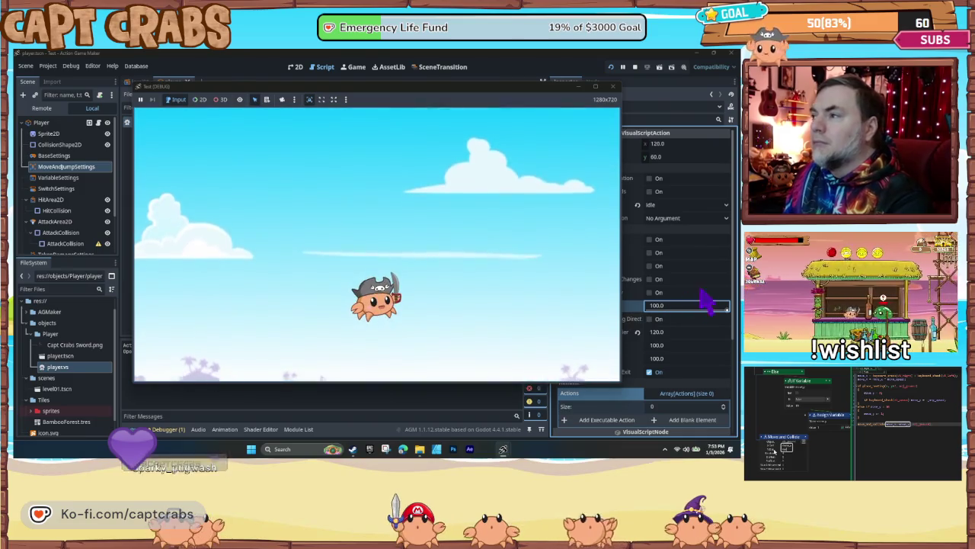
pyautogui.click(614, 87)
pyautogui.write('80')
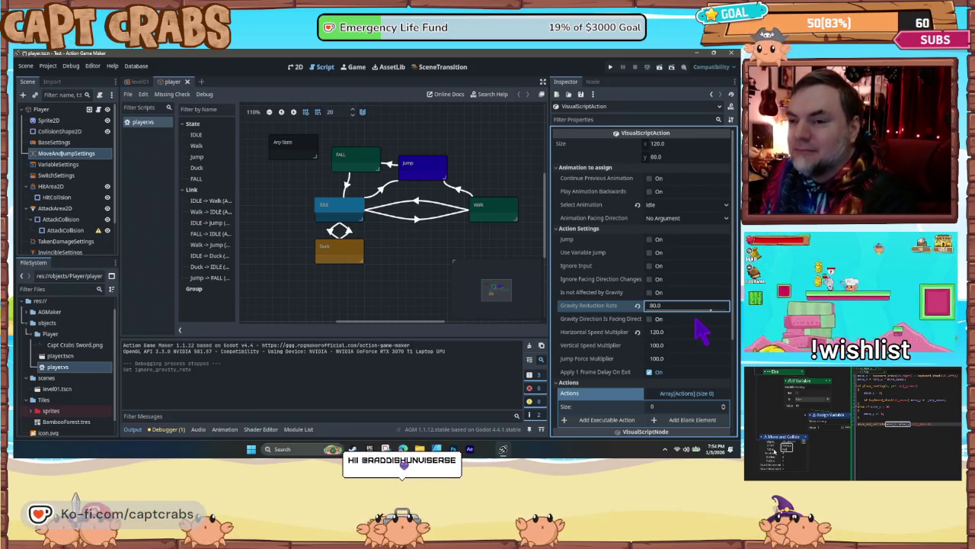
# - Commit Gravity Reduction Rate 80.0, then inspect the Duck state and its Duck↔IDLE links
pyautogui.press('Return')
pyautogui.click(354, 248)
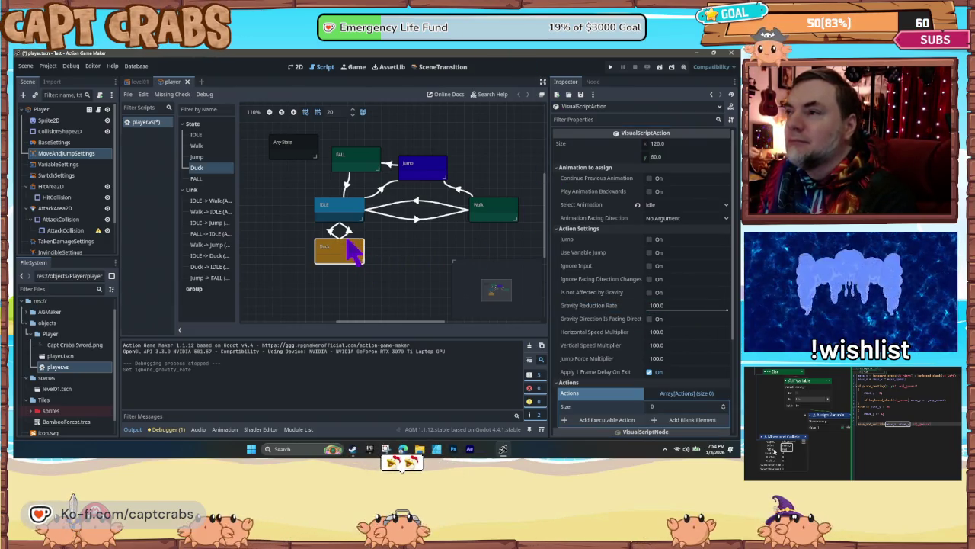
pyautogui.click(351, 235)
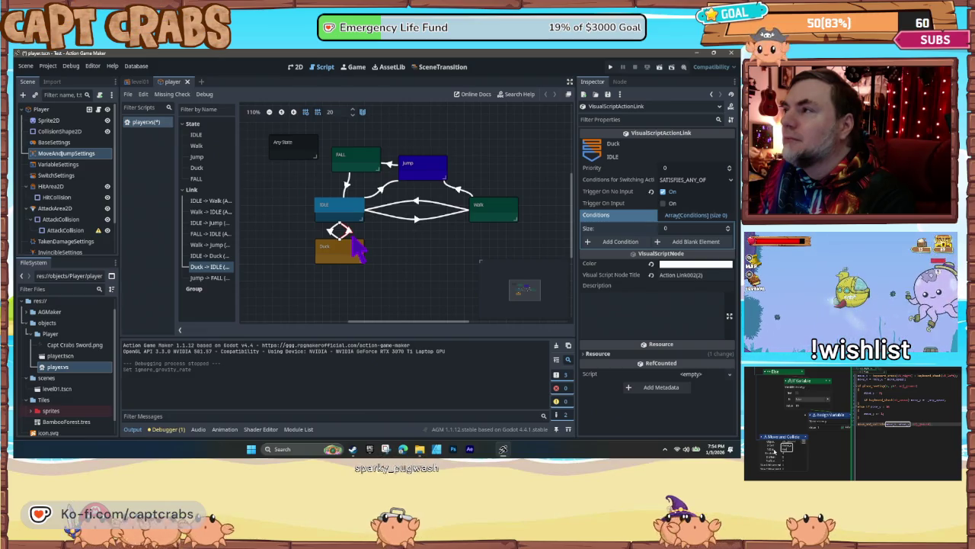
pyautogui.click(336, 236)
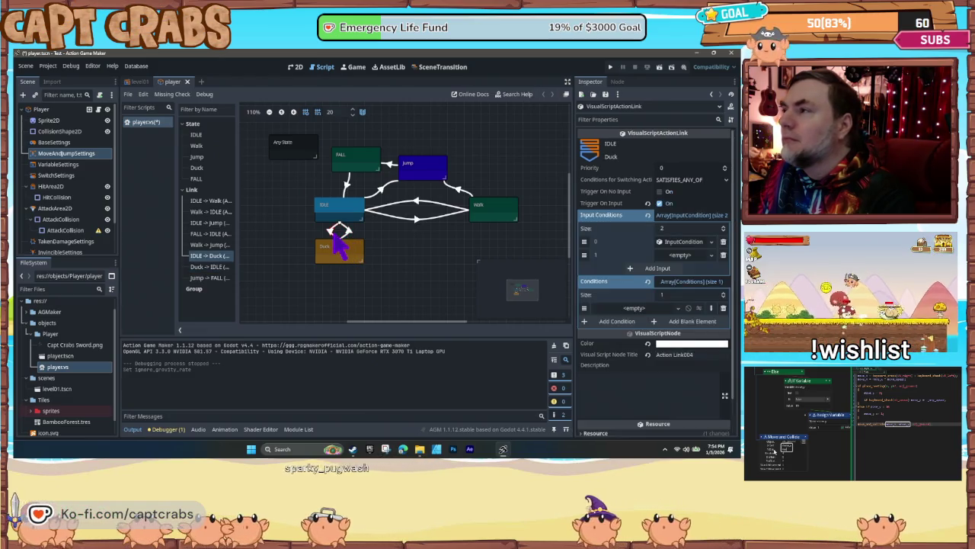
pyautogui.click(335, 246)
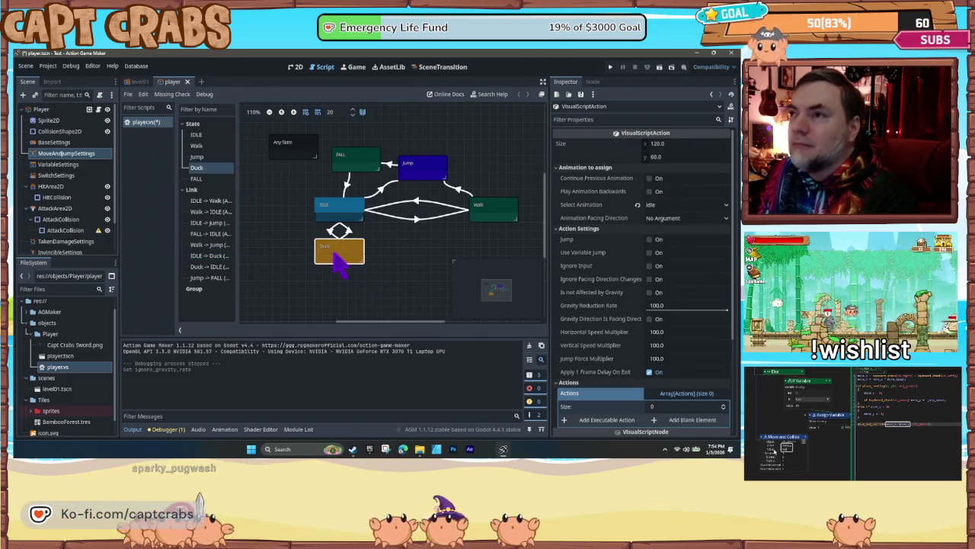
pyautogui.click(352, 236)
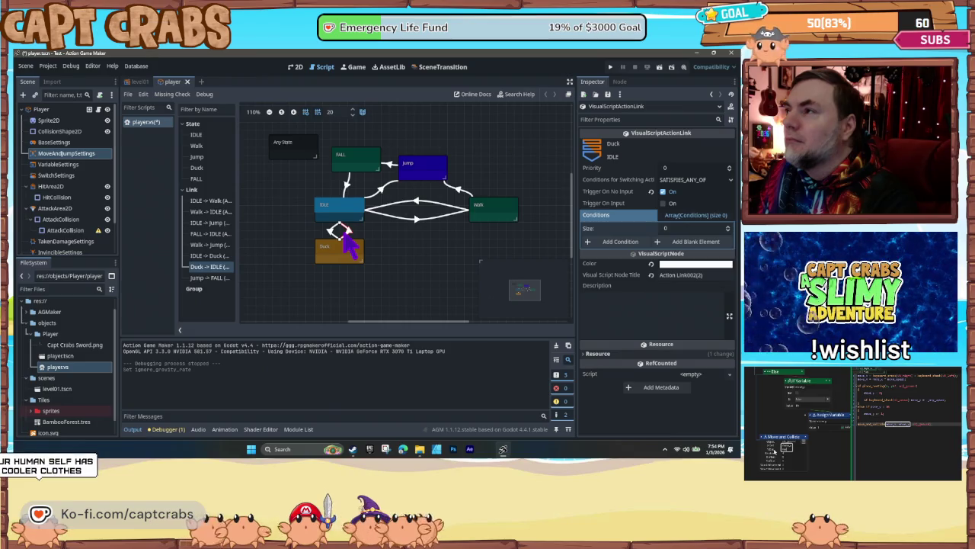
pyautogui.click(344, 258)
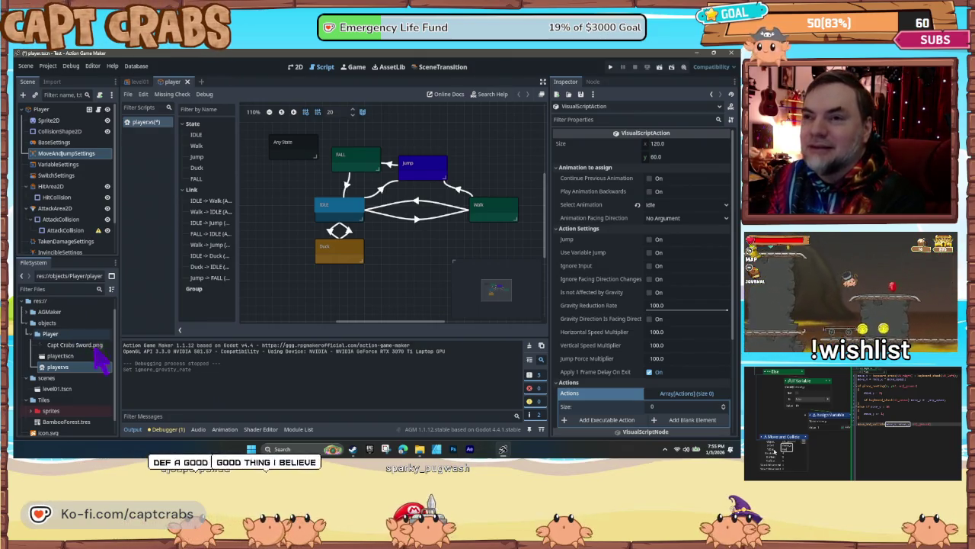
pyautogui.scroll(-1, 96, 381)
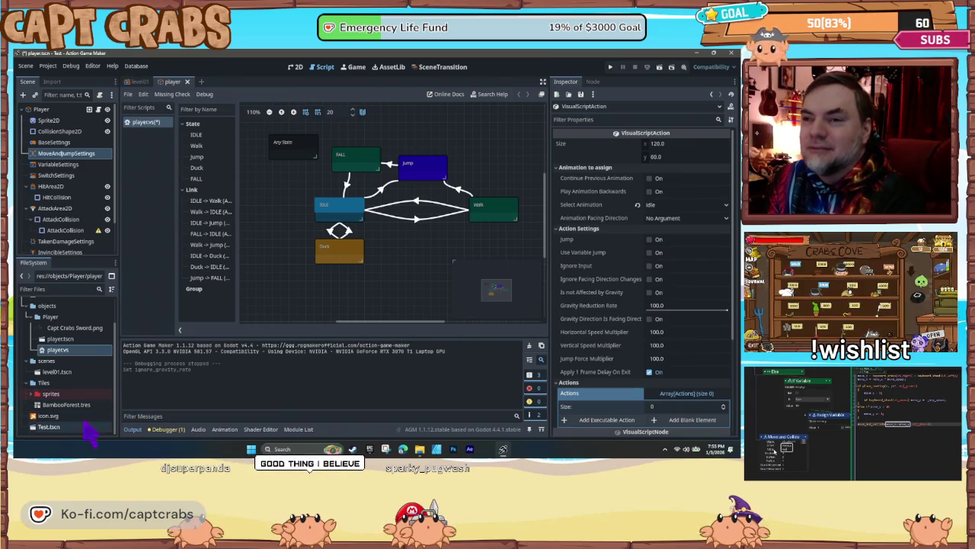
pyautogui.scroll(2, 80, 415)
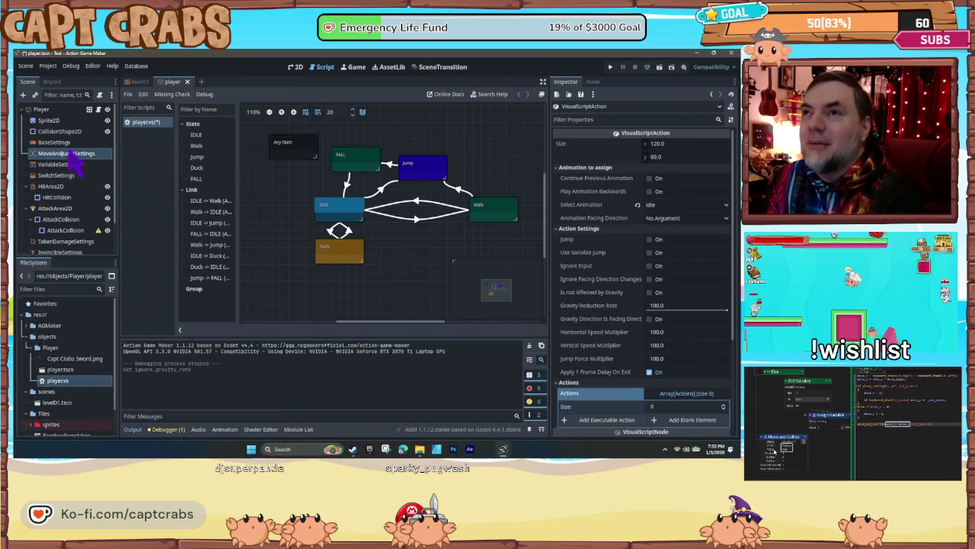
# - Open the player's animation timeline and preview Jump, idle and walk before returning to Duck
pyautogui.click(297, 67)
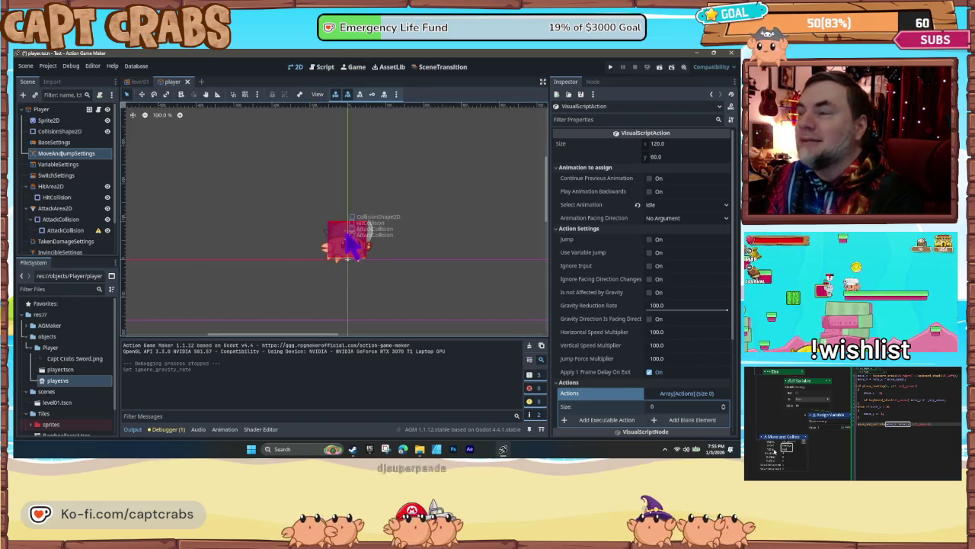
pyautogui.scroll(-2, 80, 347)
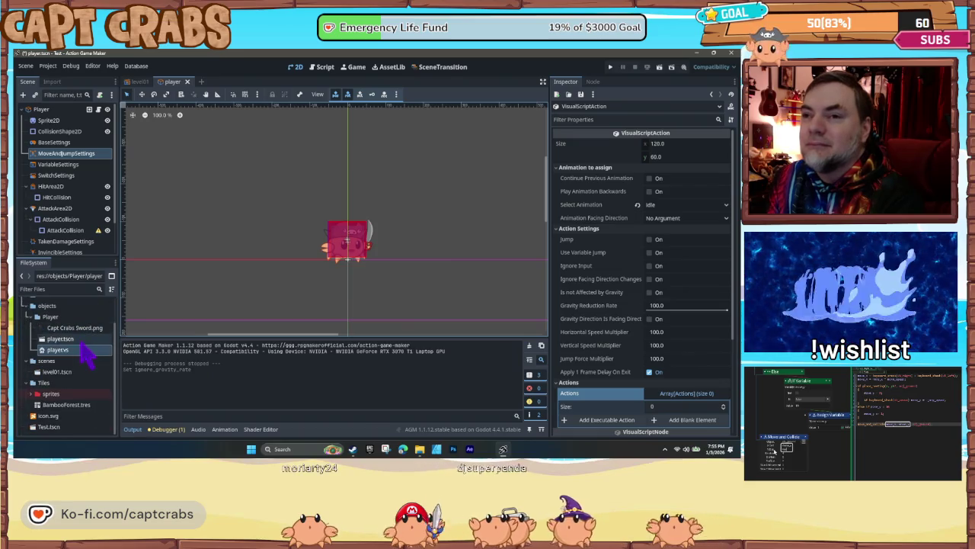
pyautogui.scroll(2, 81, 344)
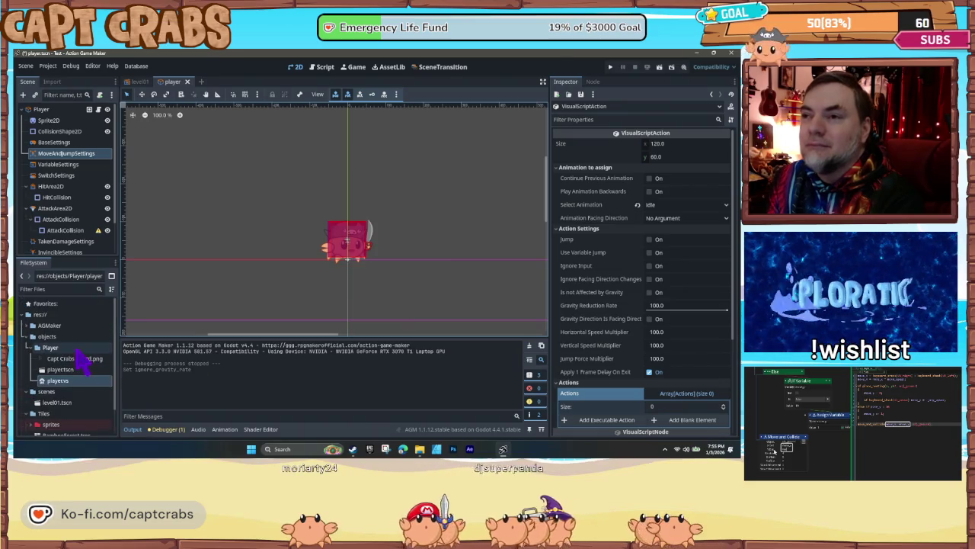
pyautogui.click(224, 429)
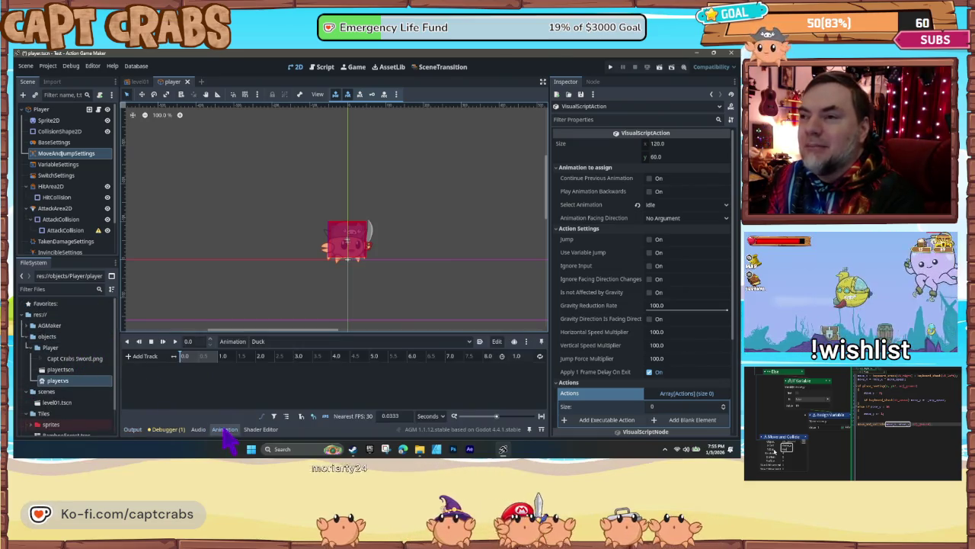
pyautogui.click(277, 344)
pyautogui.click(273, 364)
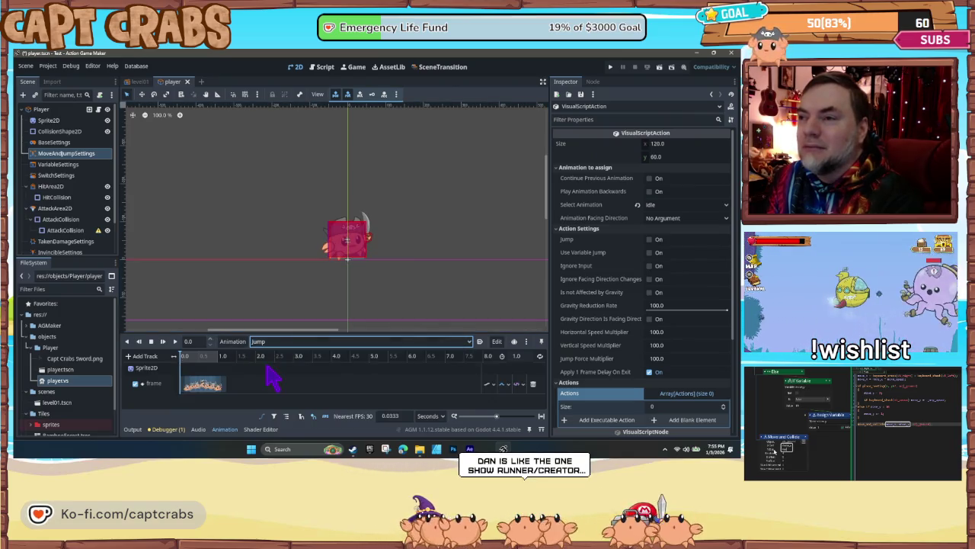
pyautogui.click(273, 343)
pyautogui.click(276, 386)
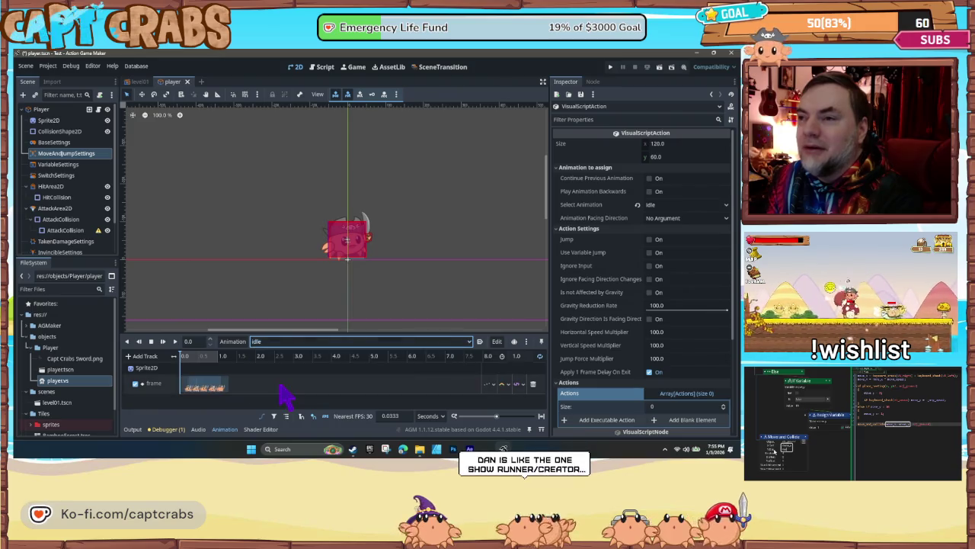
pyautogui.click(274, 343)
pyautogui.click(274, 396)
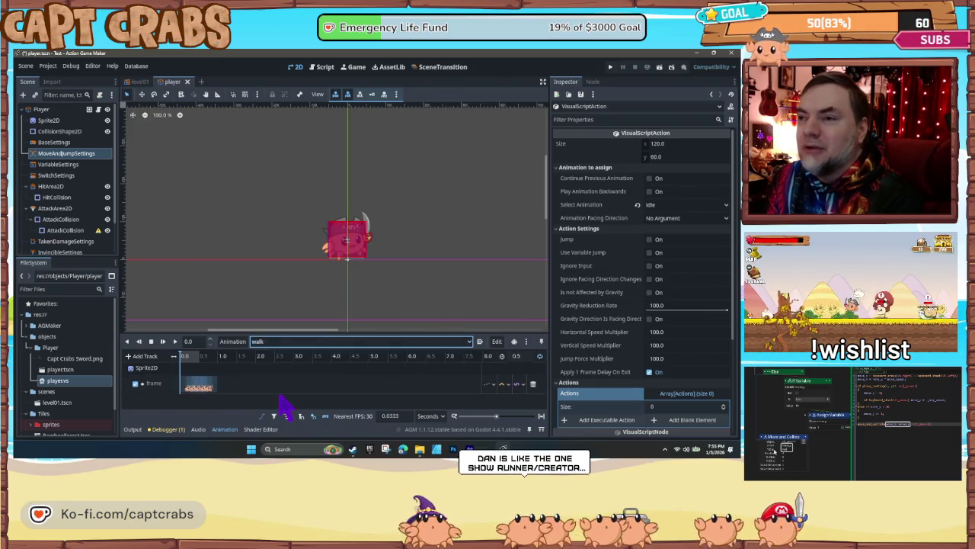
pyautogui.click(275, 343)
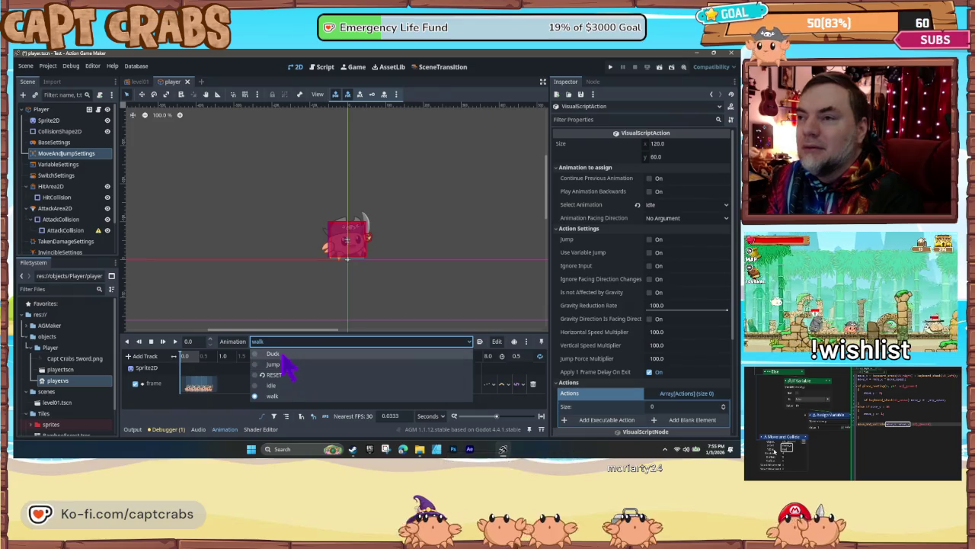
pyautogui.click(282, 355)
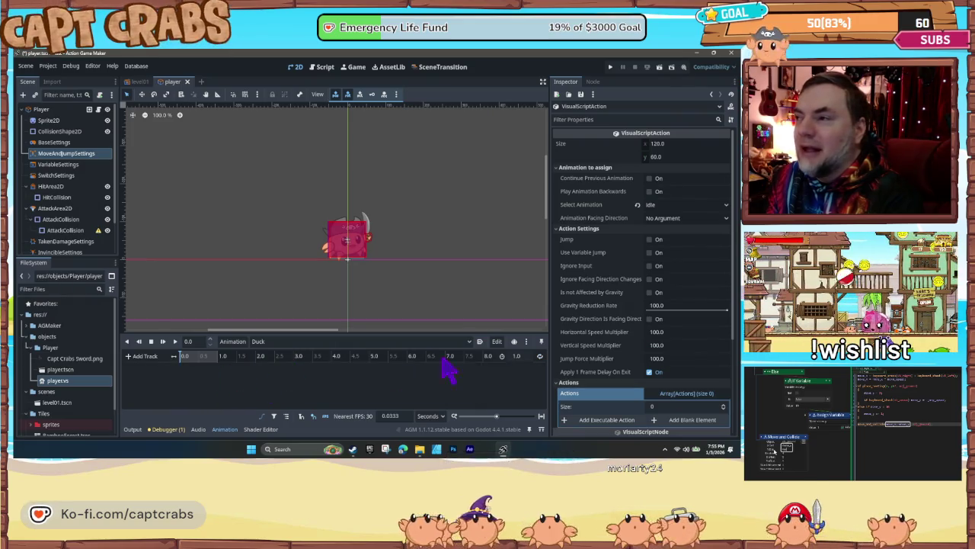
# - Browse the animation editing, onion-skinning and Add Track menus for Duck without applying anything
pyautogui.click(496, 342)
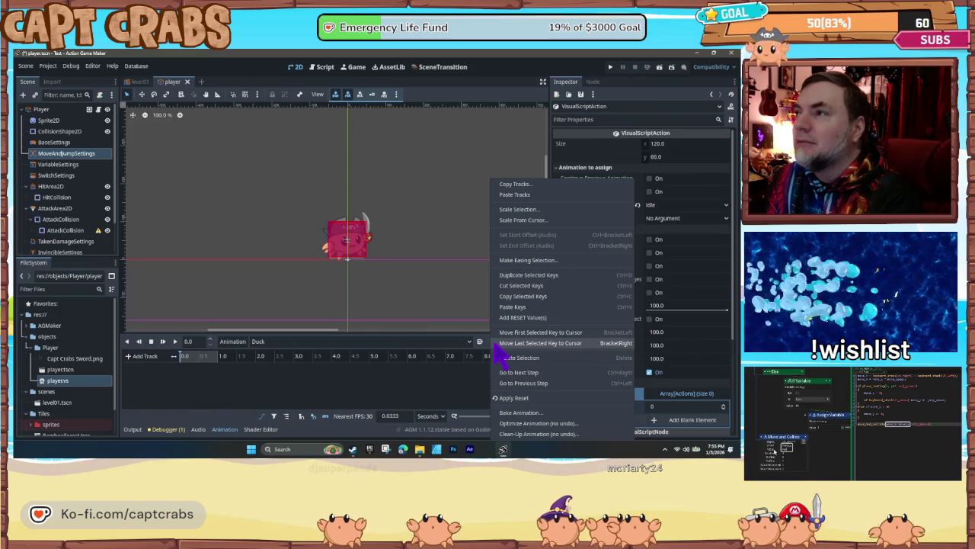
pyautogui.click(453, 391)
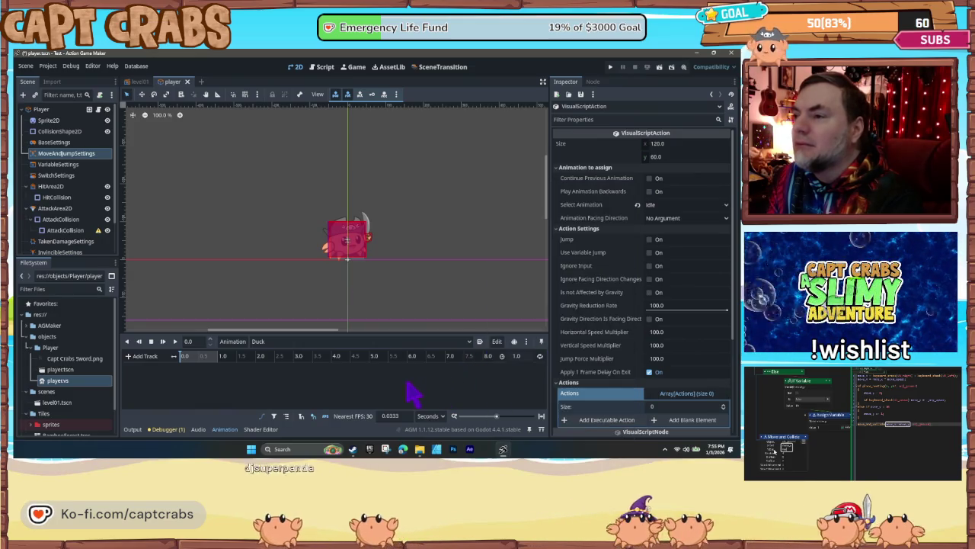
pyautogui.click(515, 342)
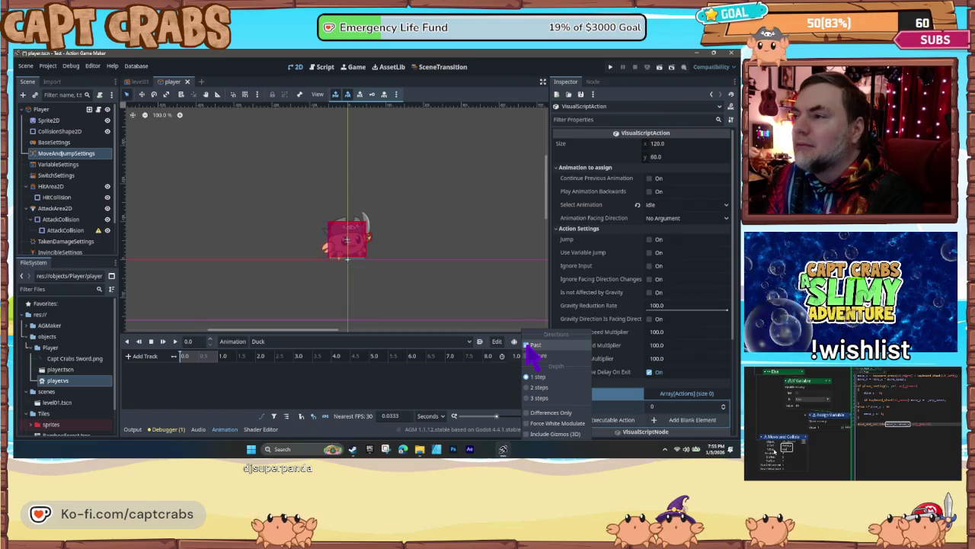
pyautogui.click(448, 383)
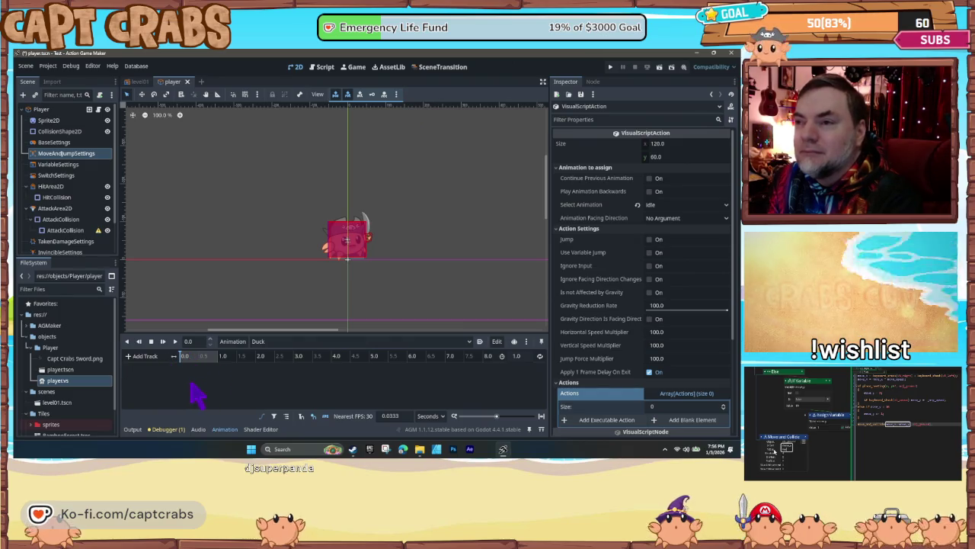
pyautogui.click(150, 357)
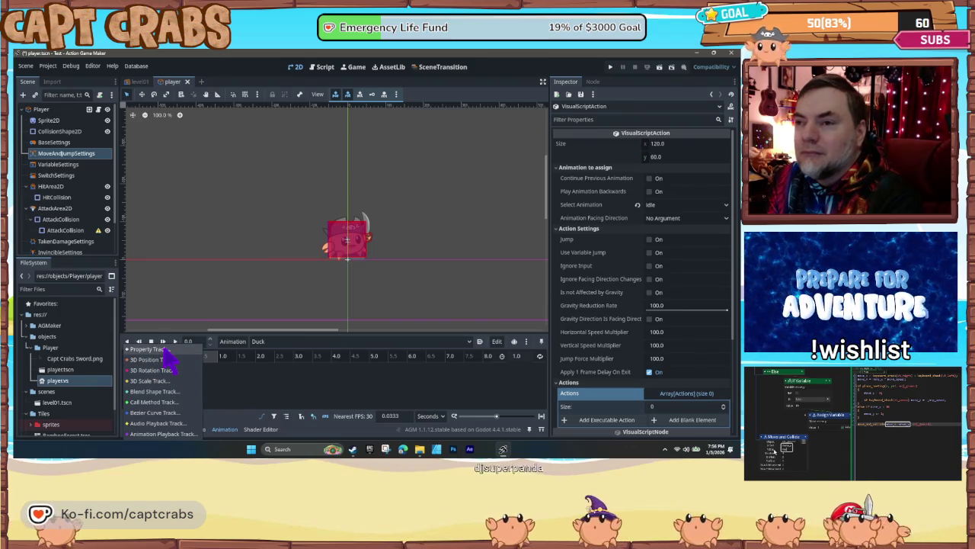
pyautogui.click(169, 350)
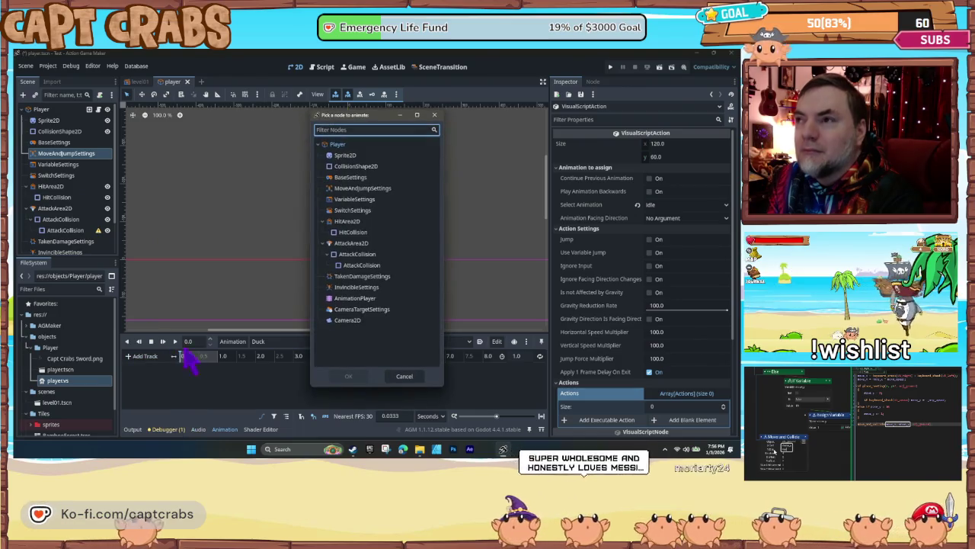
pyautogui.click(393, 375)
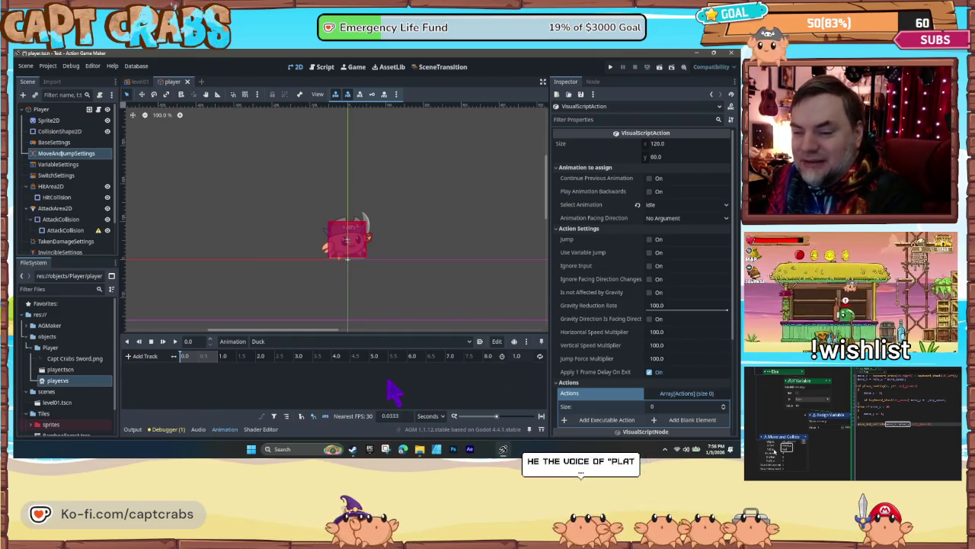
# - Switch the timeline to Jump and back to Duck, then select the Sprite2D node
pyautogui.click(287, 342)
pyautogui.click(297, 372)
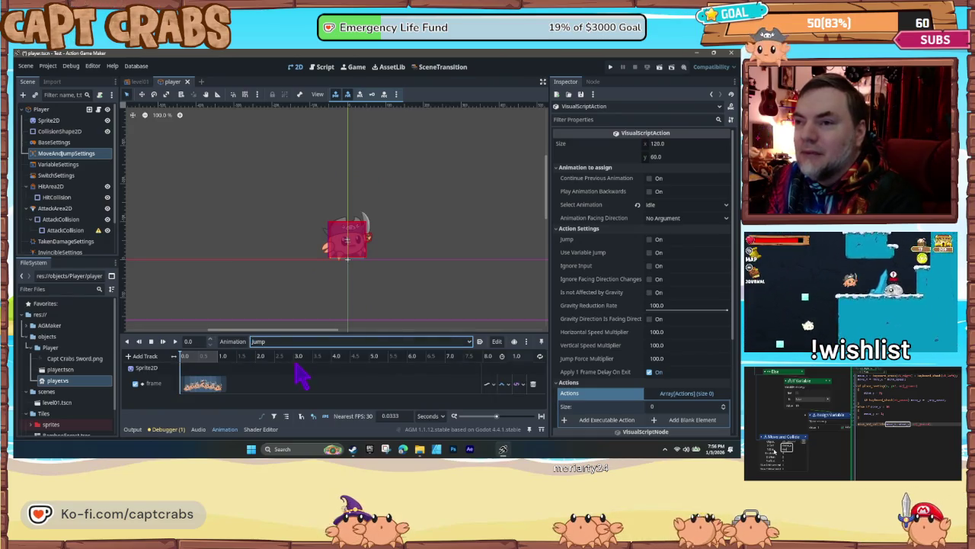
pyautogui.click(286, 343)
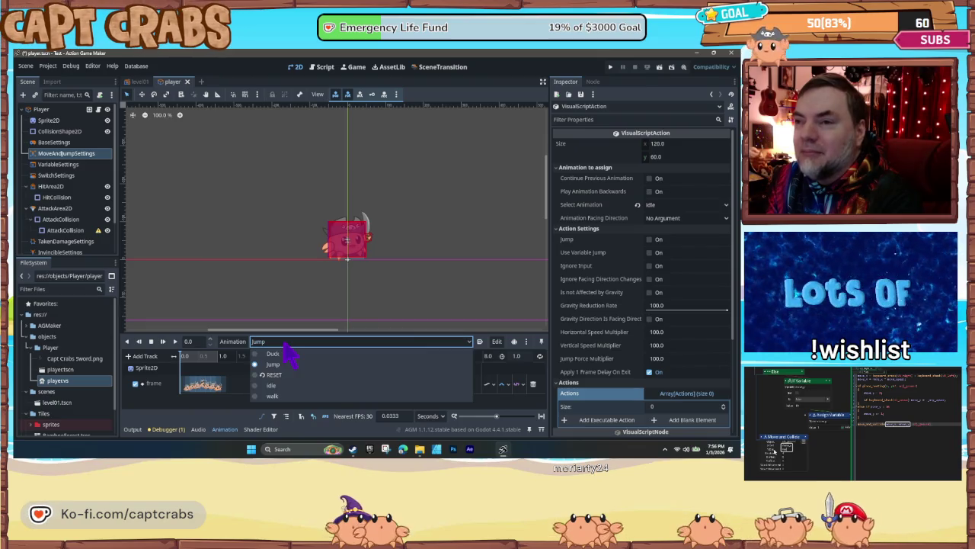
pyautogui.click(290, 355)
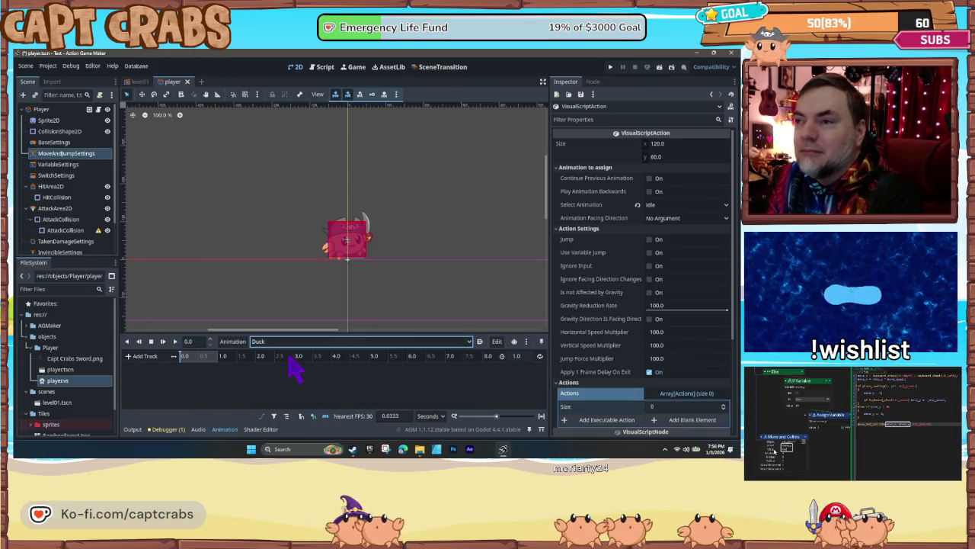
pyautogui.click(144, 356)
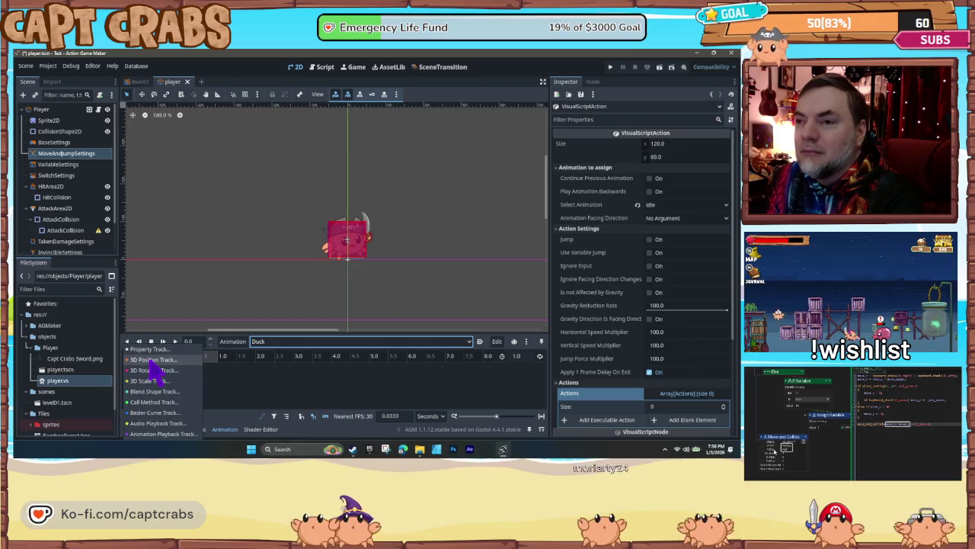
pyautogui.click(236, 410)
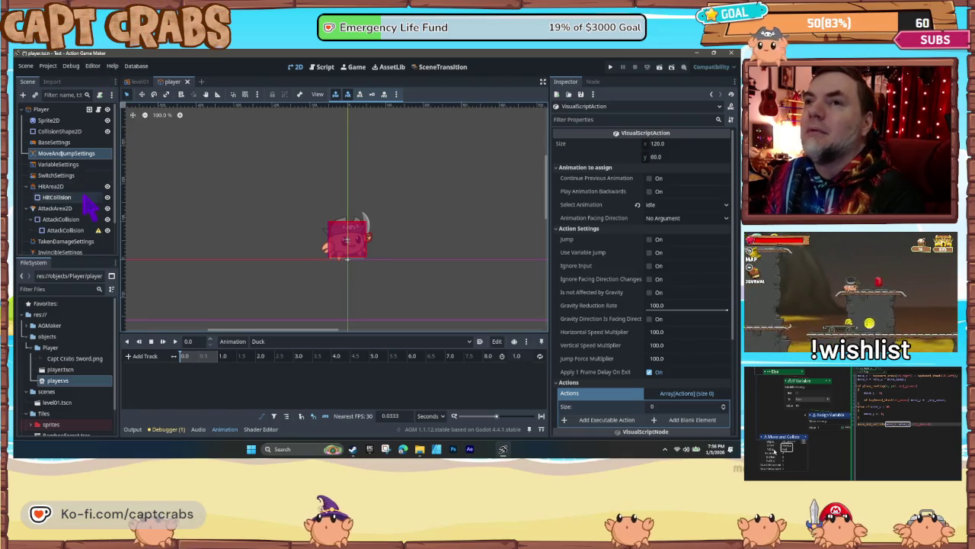
pyautogui.click(57, 121)
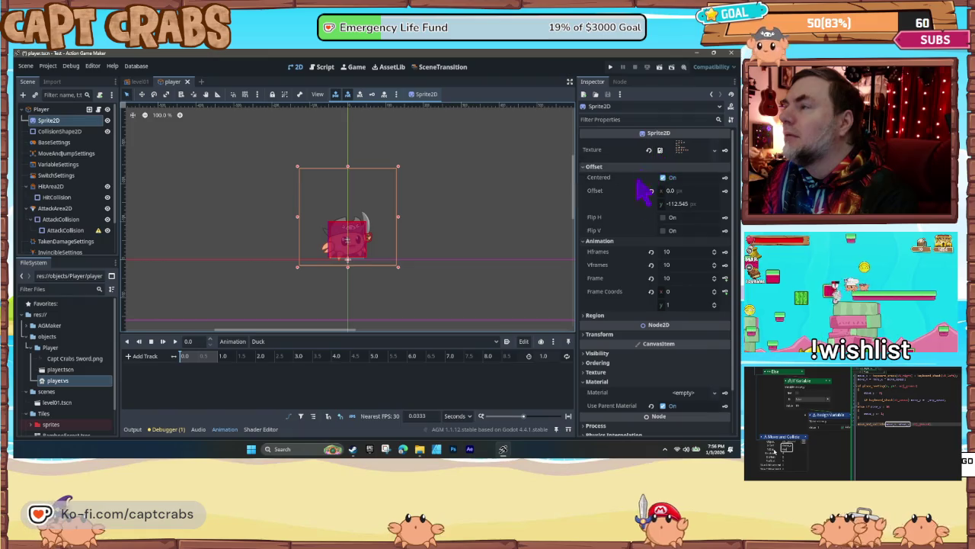
pyautogui.scroll(-2, 628, 254)
pyautogui.scroll(2, 632, 265)
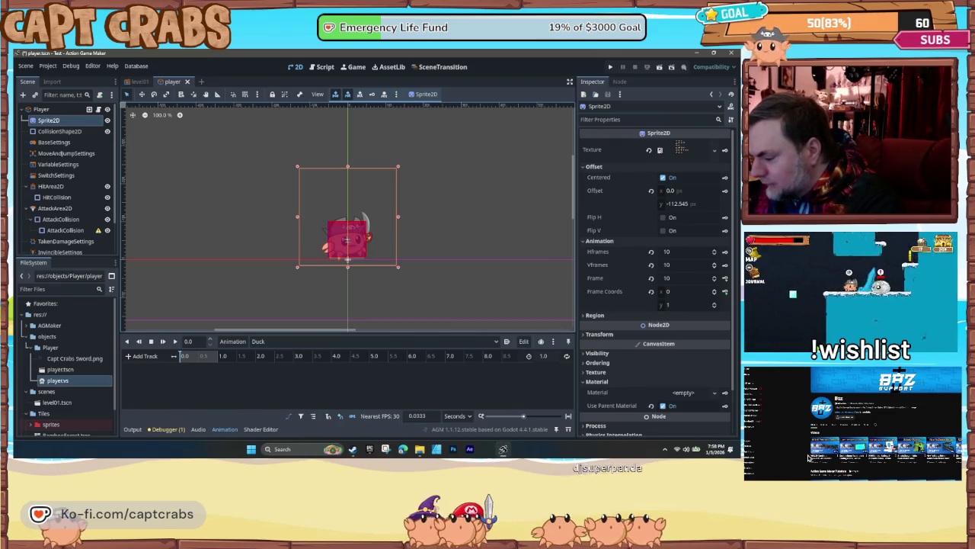
pyautogui.scroll(-3, 809, 458)
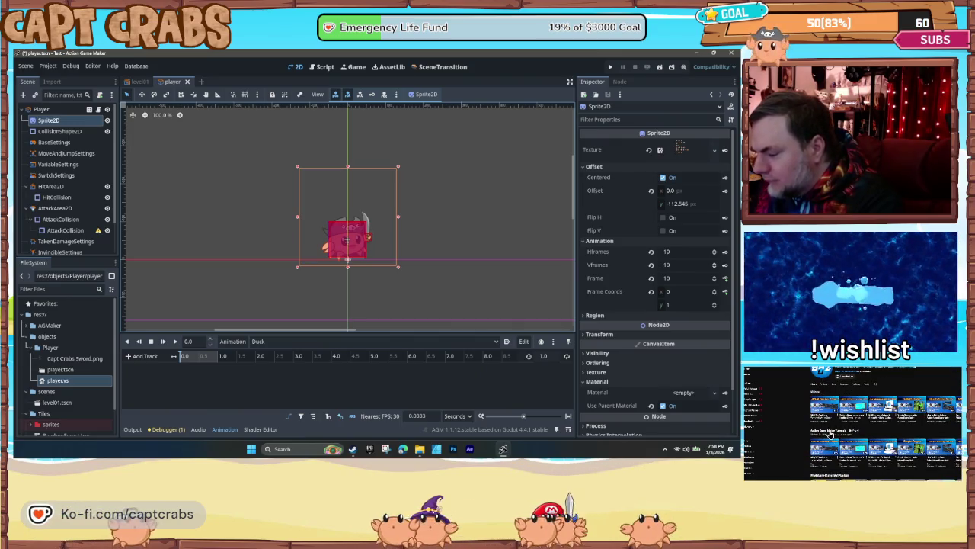
pyautogui.click(830, 433)
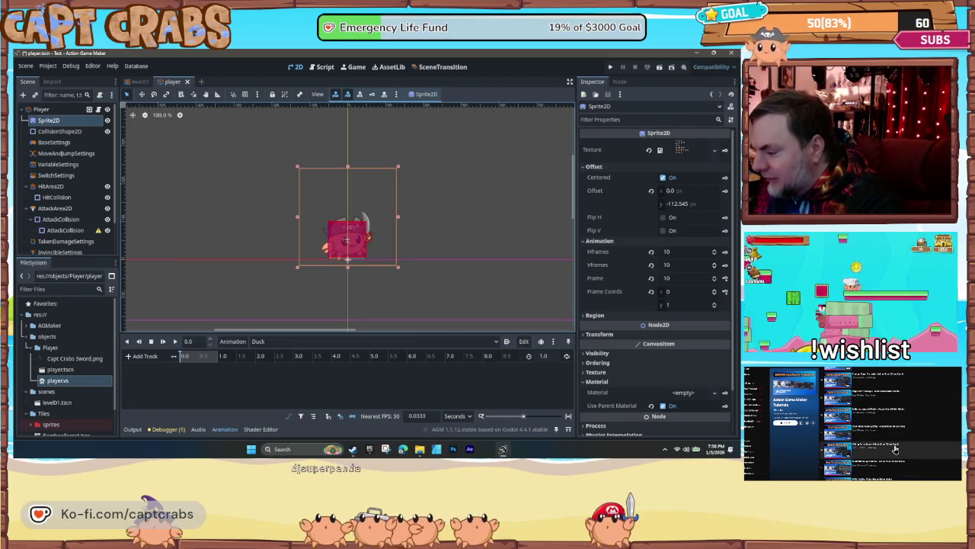
pyautogui.click(895, 449)
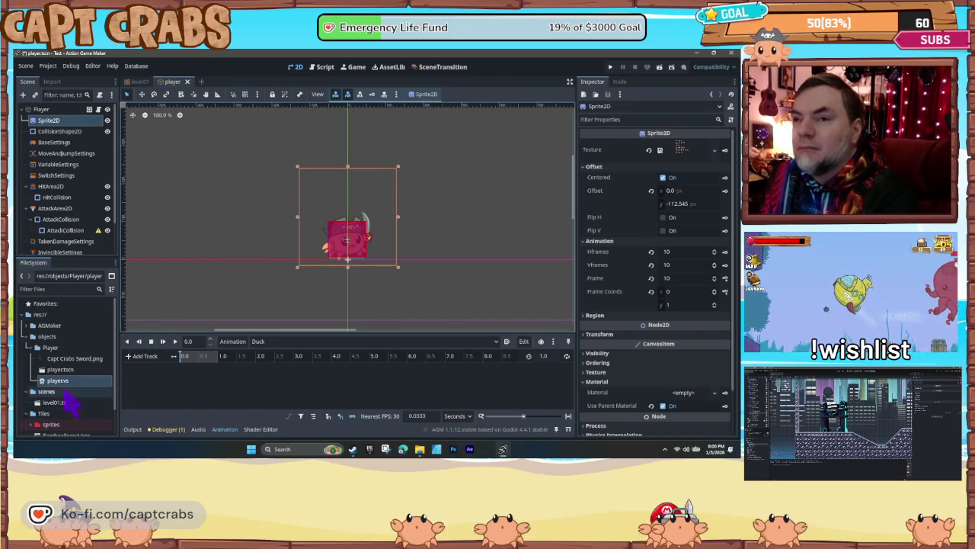
pyautogui.click(50, 348)
# - Add a Sprites folder under Player and drag Capt Crabs Sword.png into it
pyautogui.rightClick(51, 347)
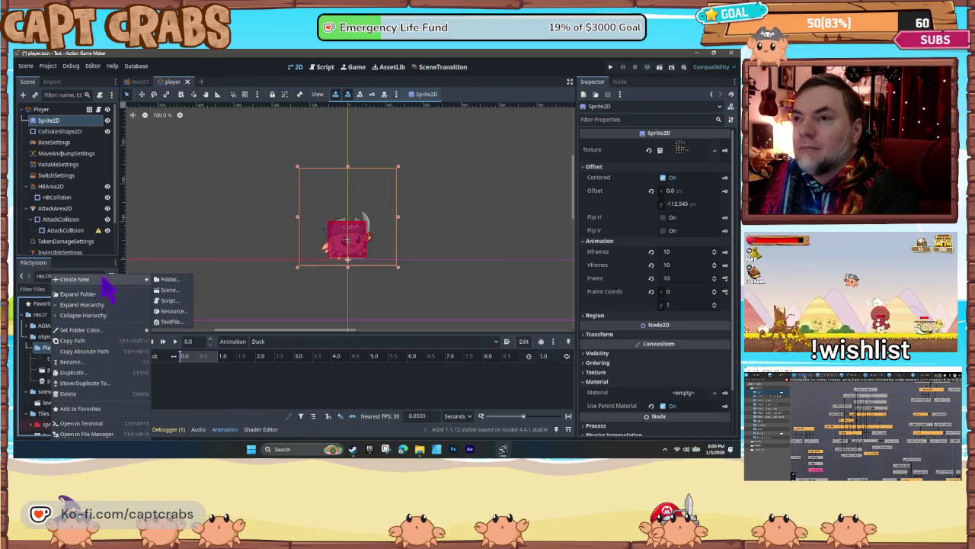
pyautogui.click(168, 279)
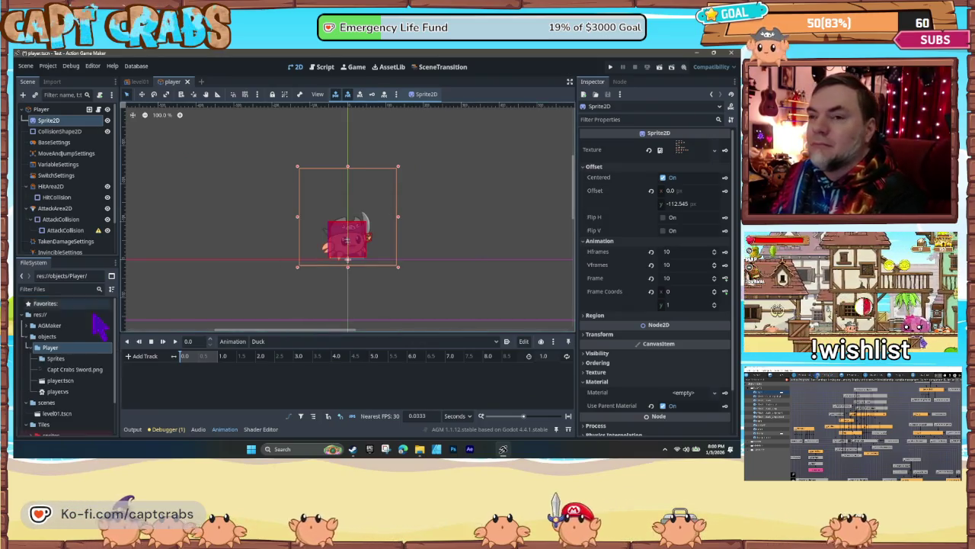
pyautogui.click(59, 371)
pyautogui.moveTo(61, 370); pyautogui.dragTo(61, 359)
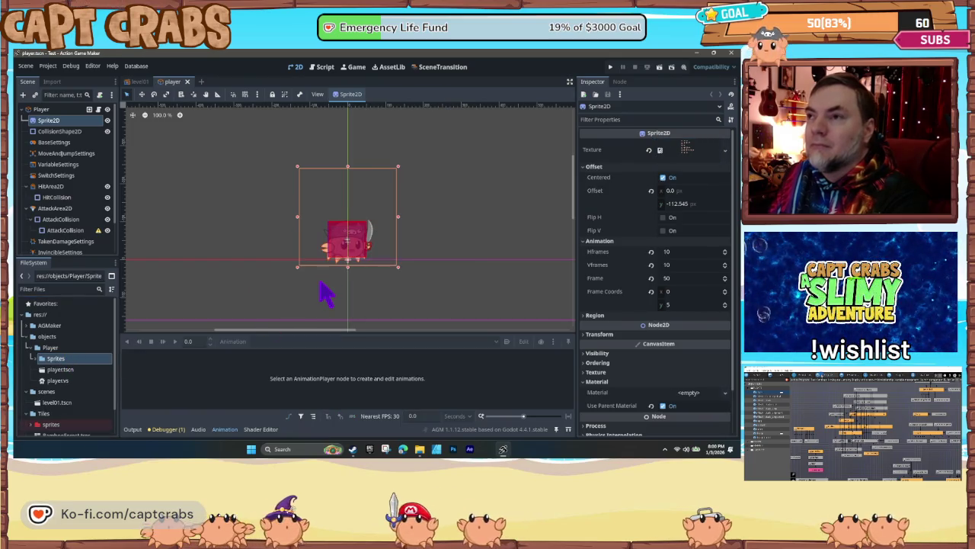
pyautogui.doubleClick(54, 357)
pyautogui.press('Left')
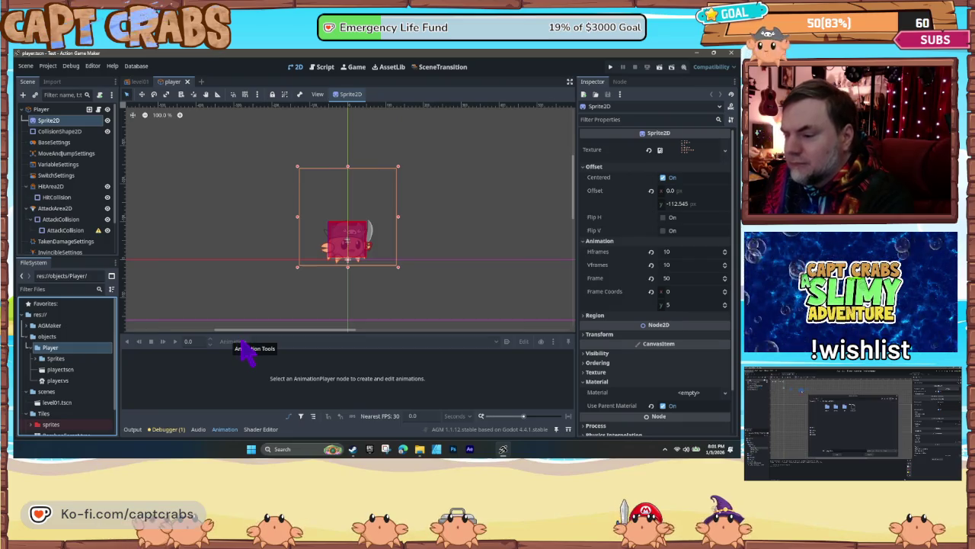
pyautogui.scroll(-2, 86, 217)
pyautogui.click(68, 193)
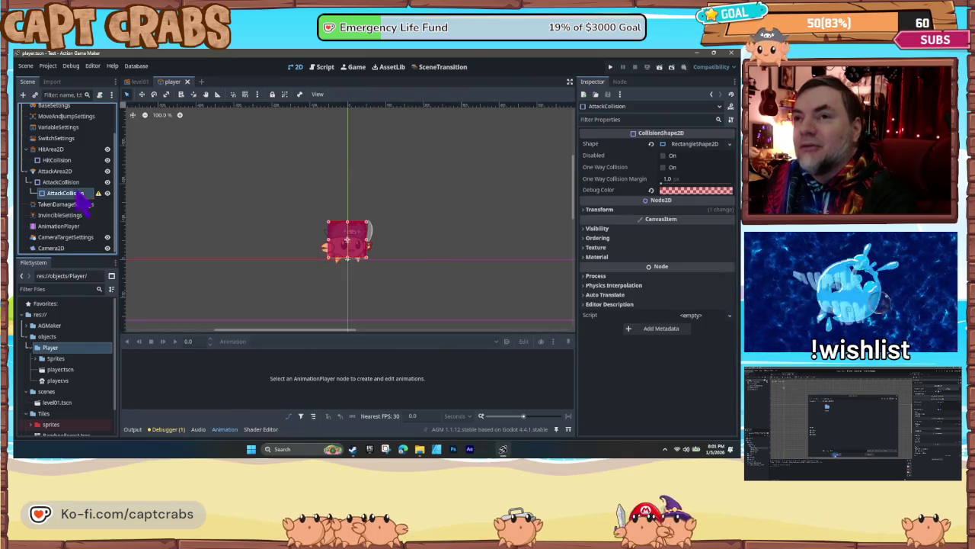
pyautogui.click(63, 183)
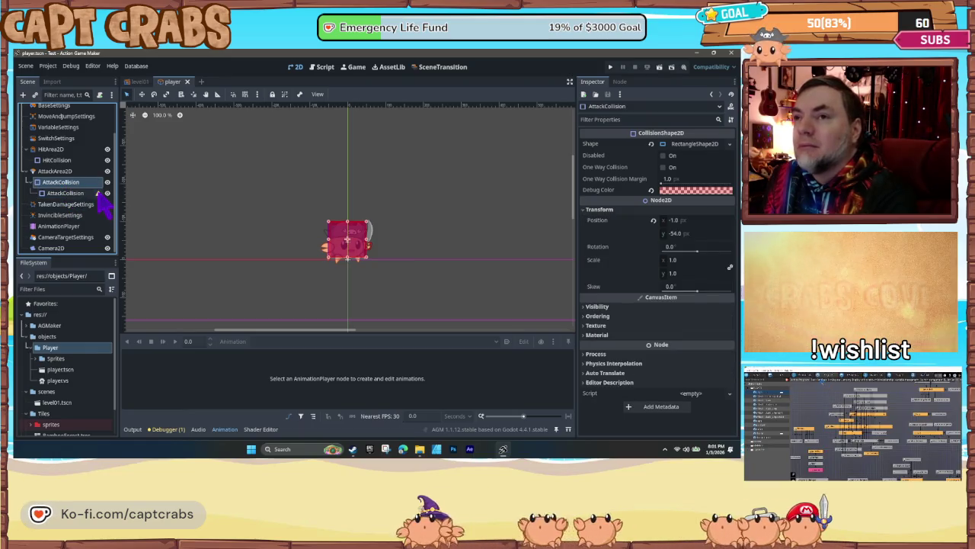
pyautogui.moveTo(99, 195)
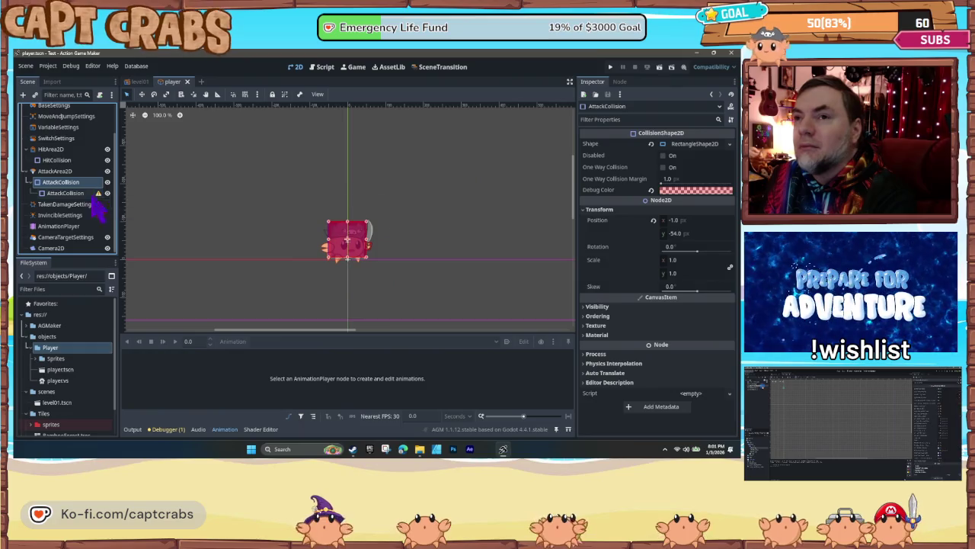
pyautogui.scroll(2, 85, 218)
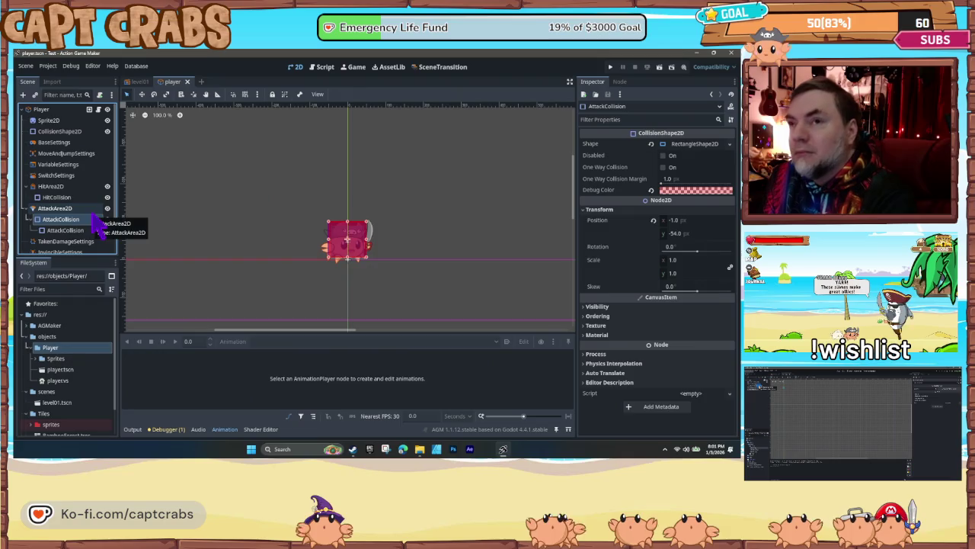
pyautogui.click(72, 190)
pyautogui.click(77, 196)
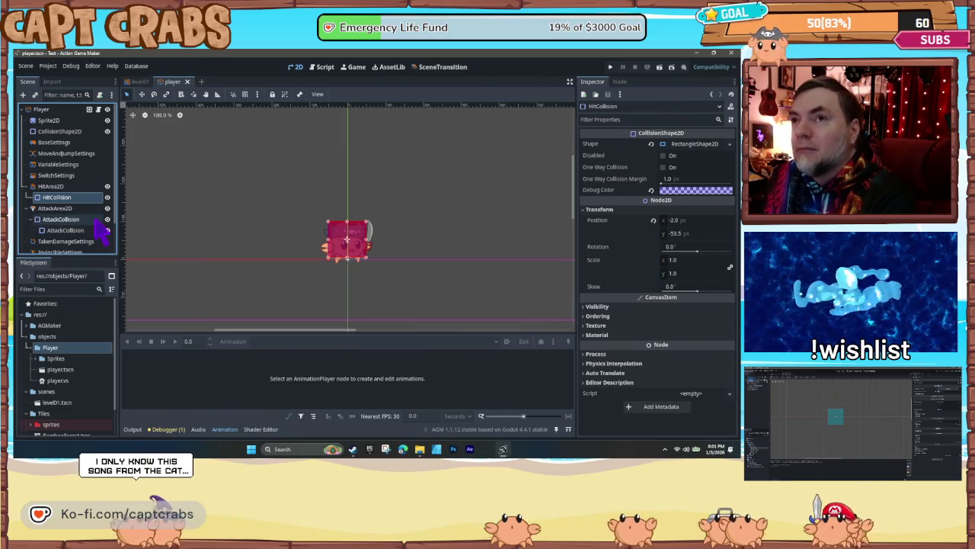
pyautogui.click(64, 122)
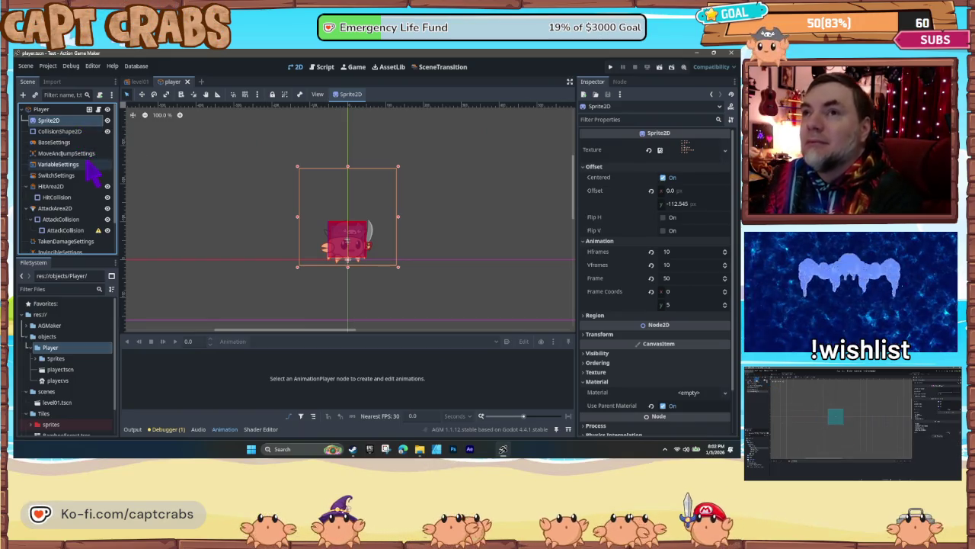
# - Select the AnimationPlayer and set its Current Animation to Duck
pyautogui.scroll(-1, 85, 179)
pyautogui.click(69, 245)
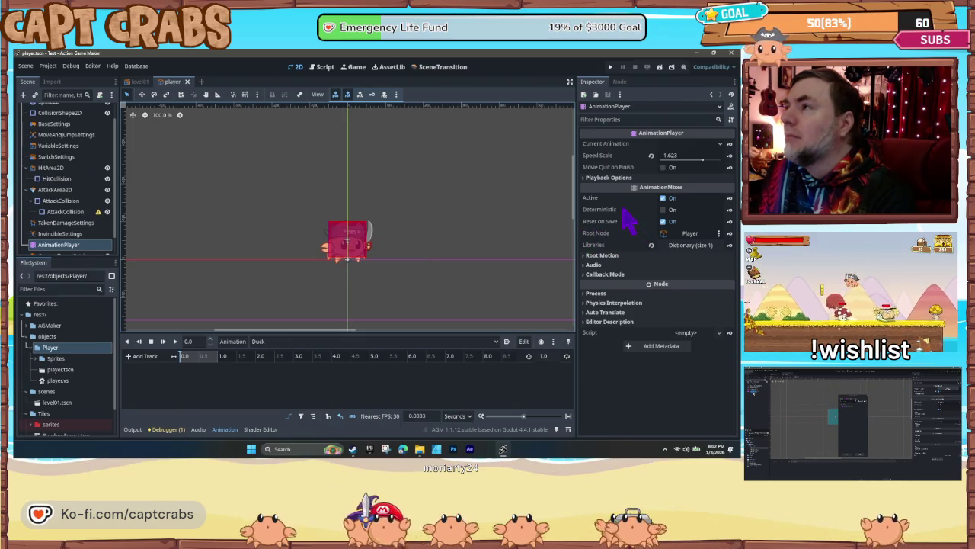
pyautogui.click(701, 144)
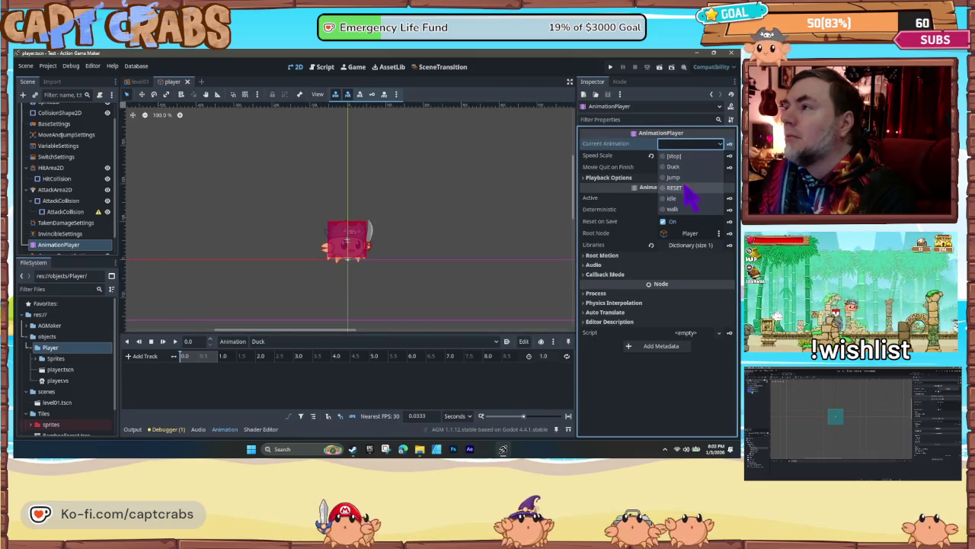
pyautogui.click(678, 167)
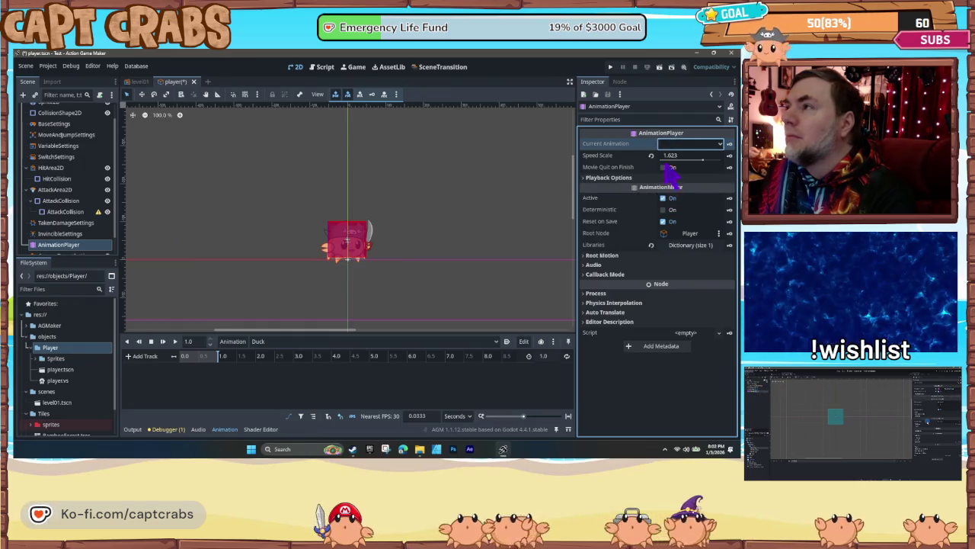
pyautogui.click(692, 146)
pyautogui.click(674, 168)
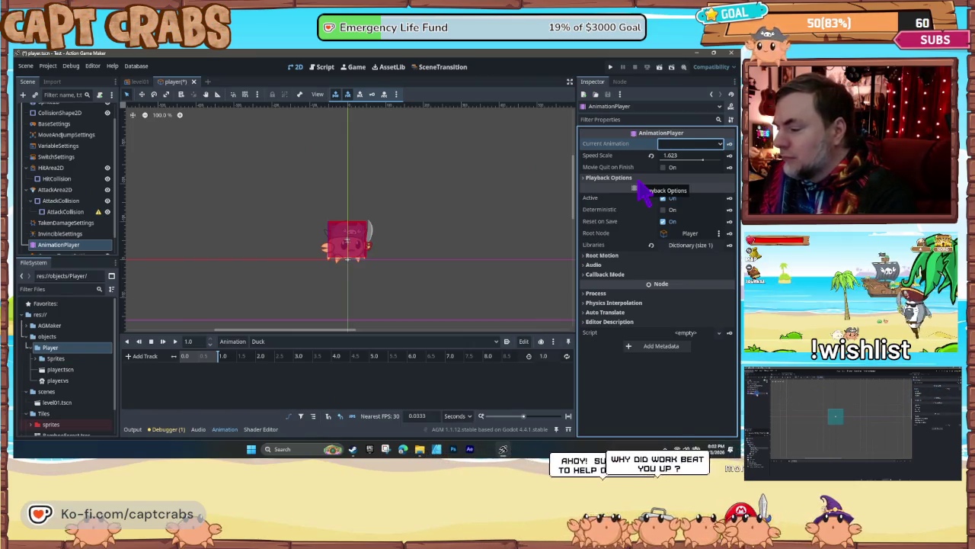
pyautogui.scroll(2, 66, 131)
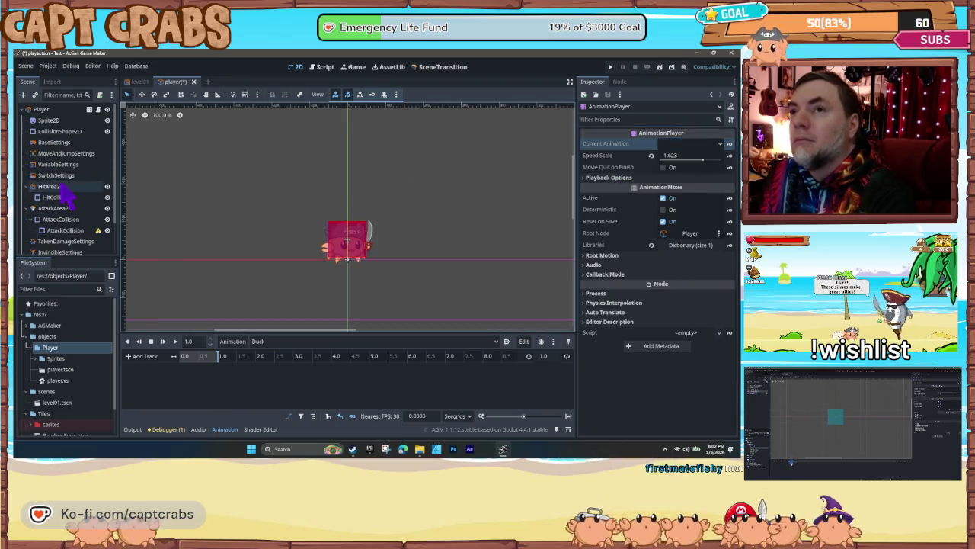
# - Reselect AnimationPlayer and drag the Animation panel splitter upward to enlarge the Duck timeline
pyautogui.click(61, 122)
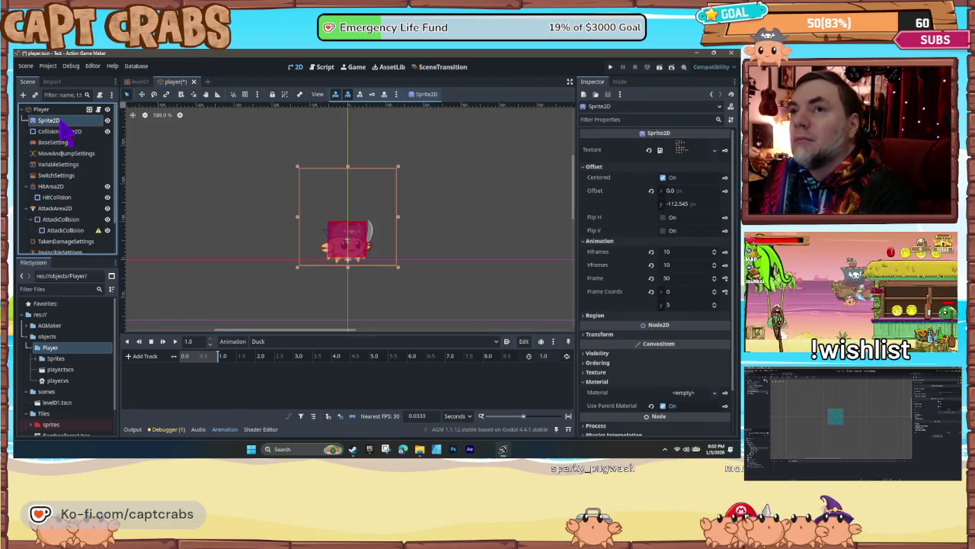
pyautogui.scroll(-2, 84, 194)
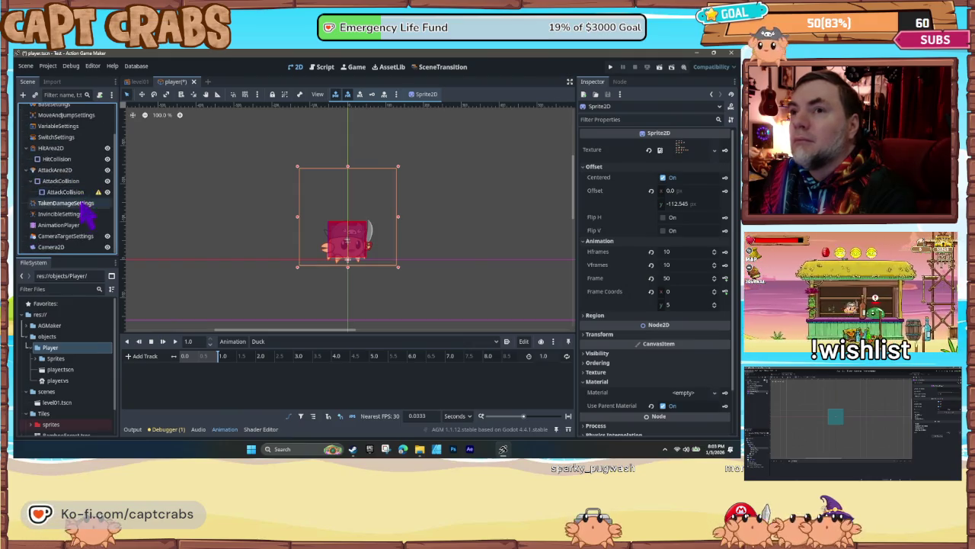
pyautogui.click(75, 227)
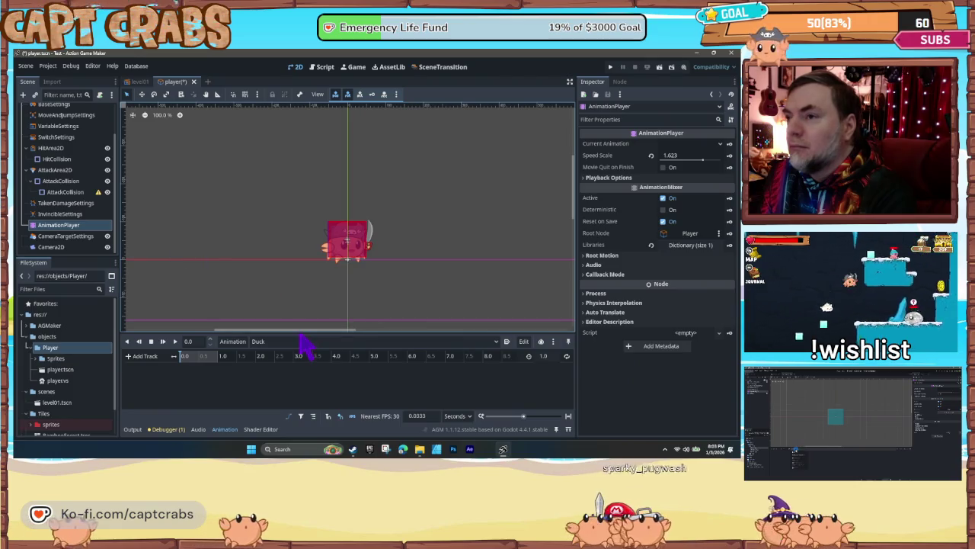
pyautogui.moveTo(300, 333); pyautogui.dragTo(293, 310)
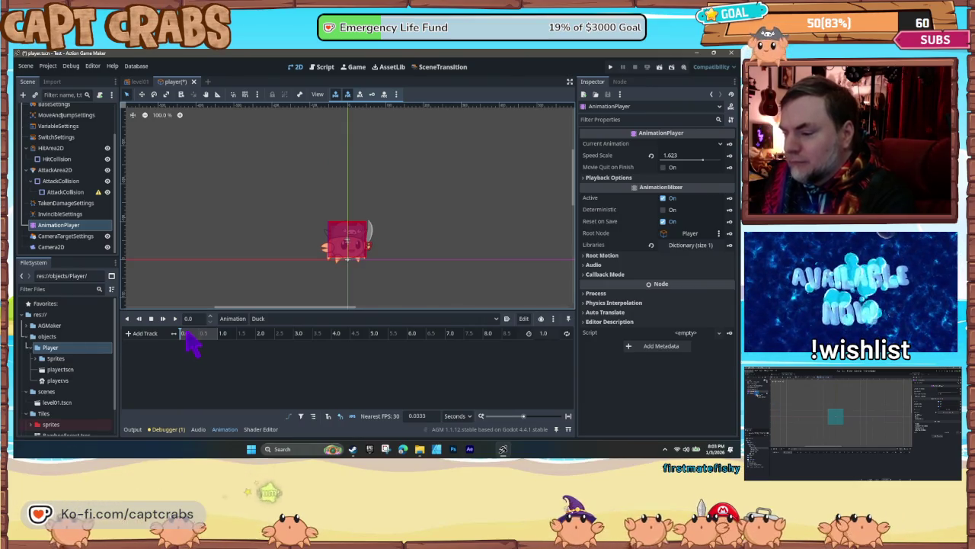
pyautogui.scroll(2, 76, 183)
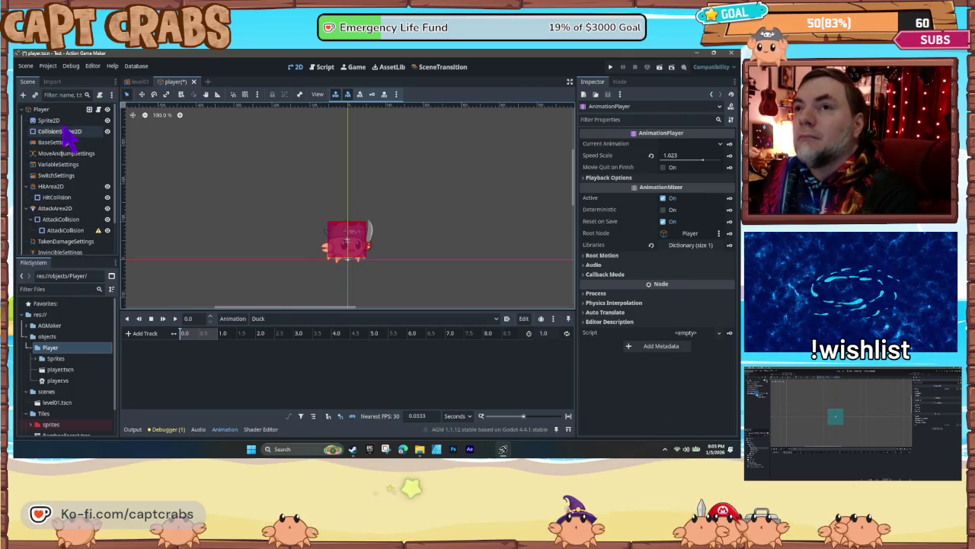
# - Select Sprite2D and expand its Texture property to preview the sprite sheet
pyautogui.click(65, 123)
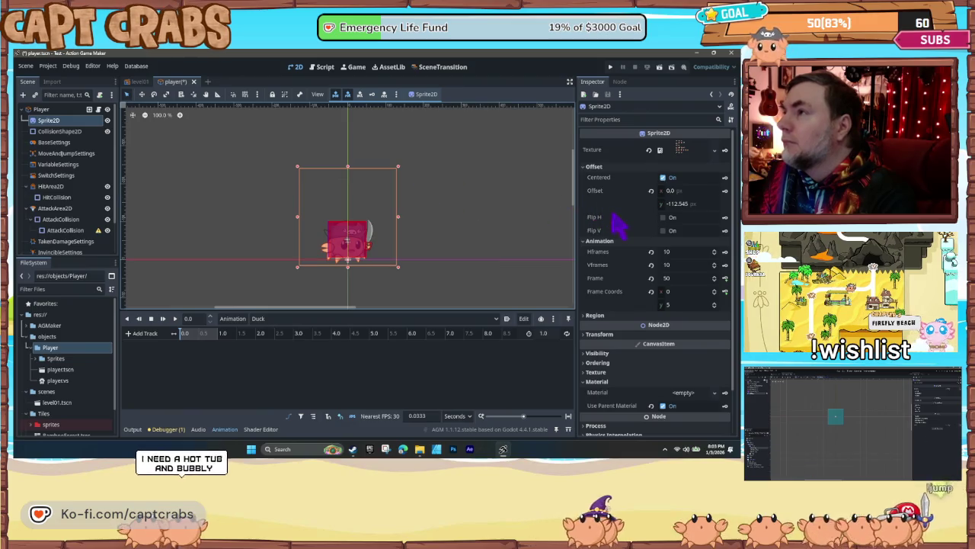
pyautogui.scroll(-2, 621, 259)
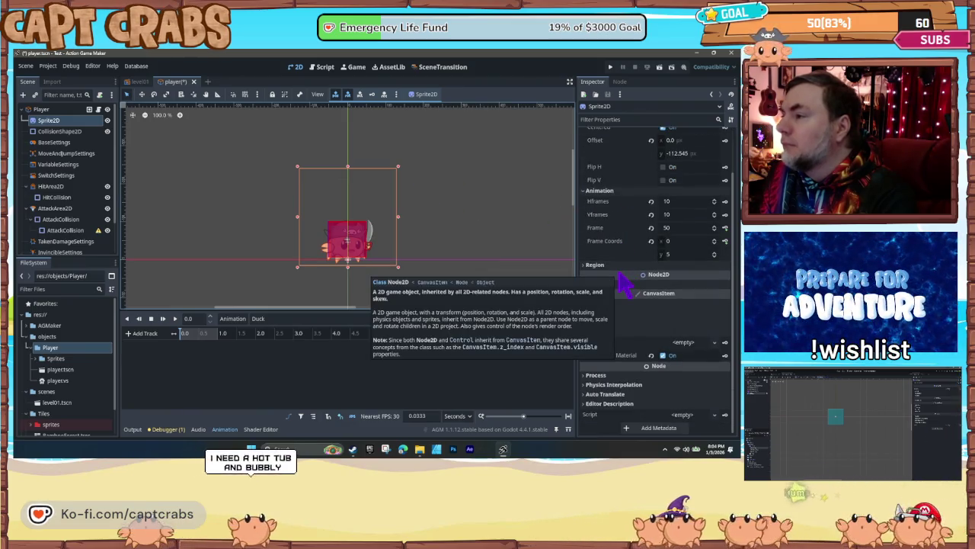
pyautogui.scroll(2, 620, 276)
pyautogui.scroll(1, 621, 282)
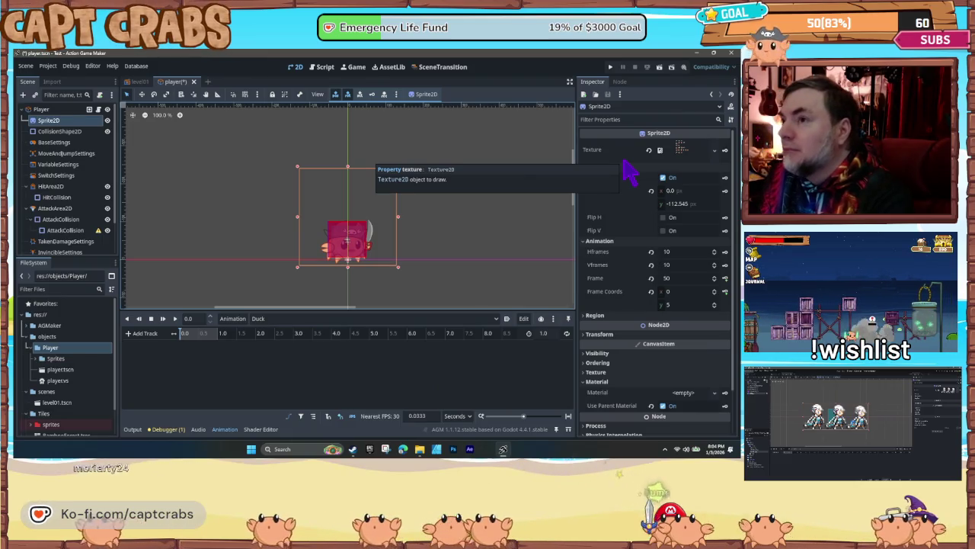
pyautogui.click(680, 149)
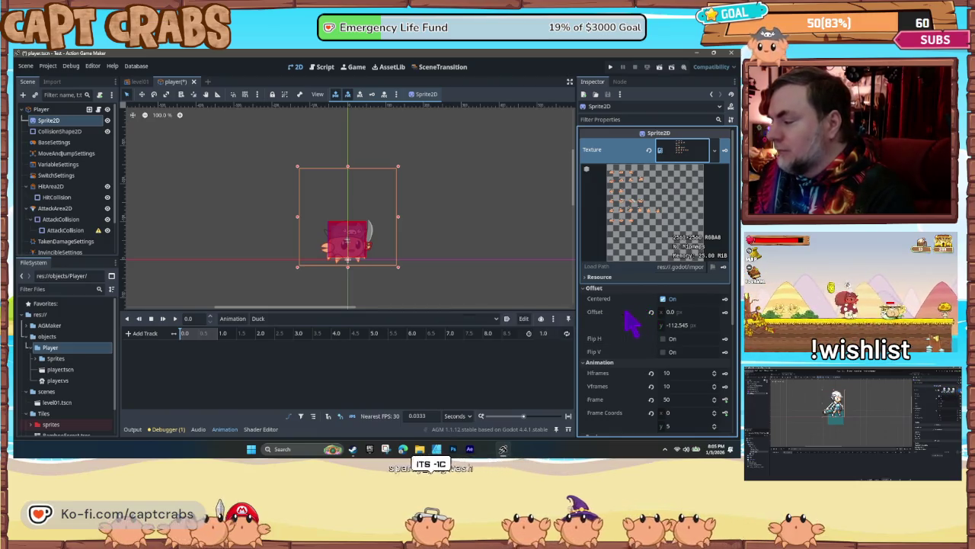
# - Key the Sprite2D texture into Duck, creating a texture track with a keyframe at 0.0 seconds
pyautogui.click(725, 150)
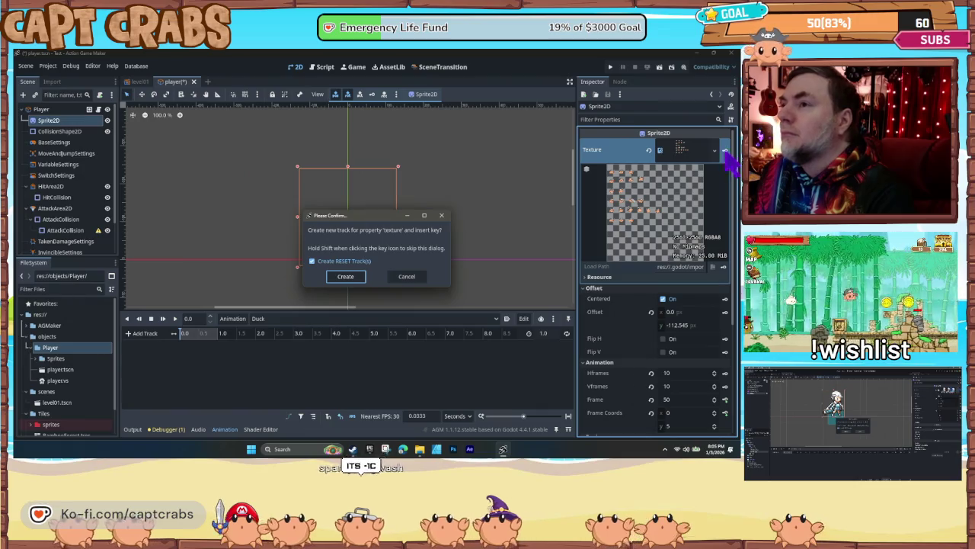
pyautogui.click(346, 277)
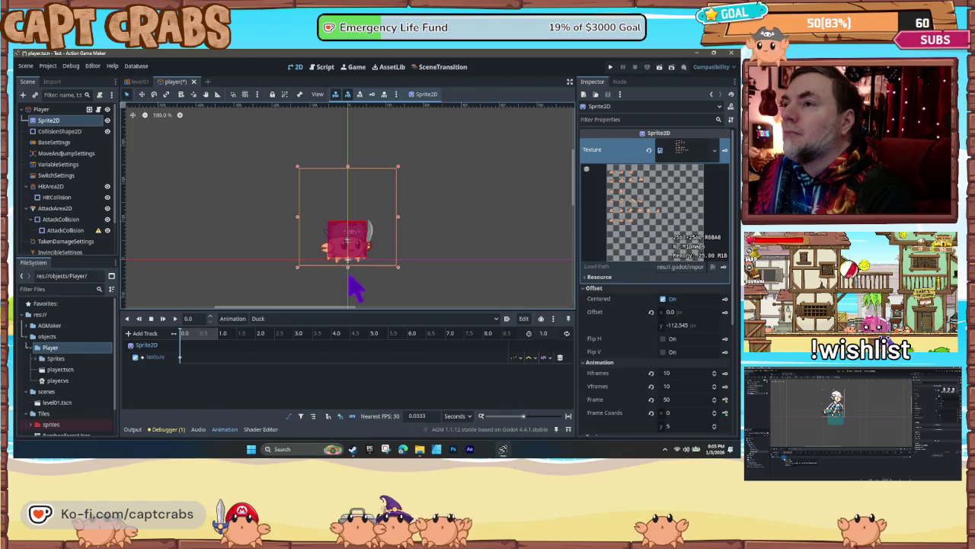
pyautogui.click(667, 313)
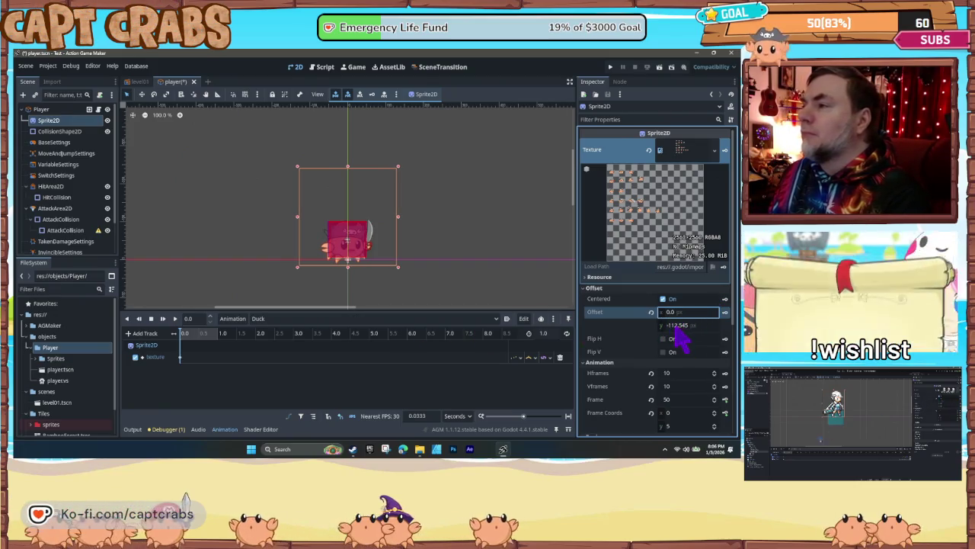
# - Set the player sprite's Offset x to 0 and its Offset y to -121.29
pyautogui.click(681, 327)
pyautogui.moveTo(681, 326); pyautogui.dragTo(670, 326)
pyautogui.click(685, 327)
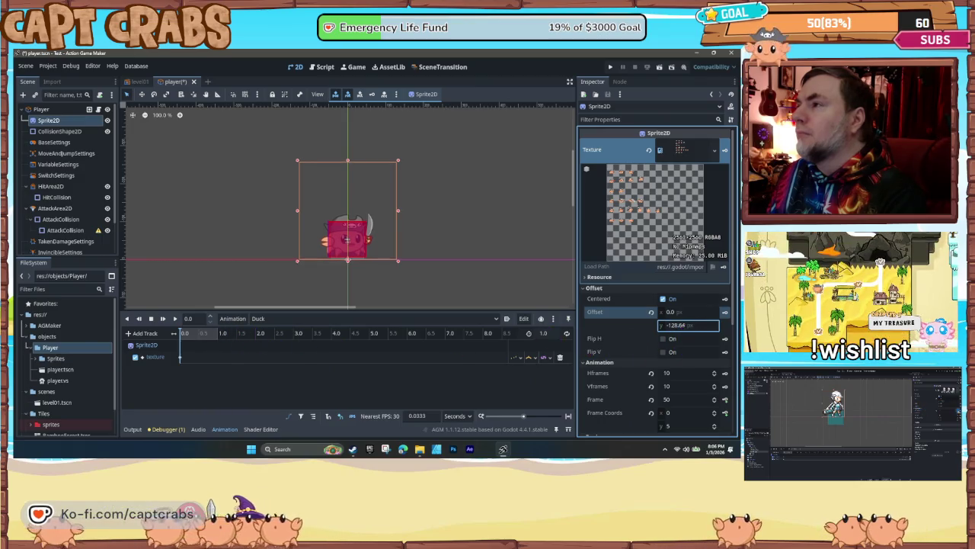
pyautogui.press('Return')
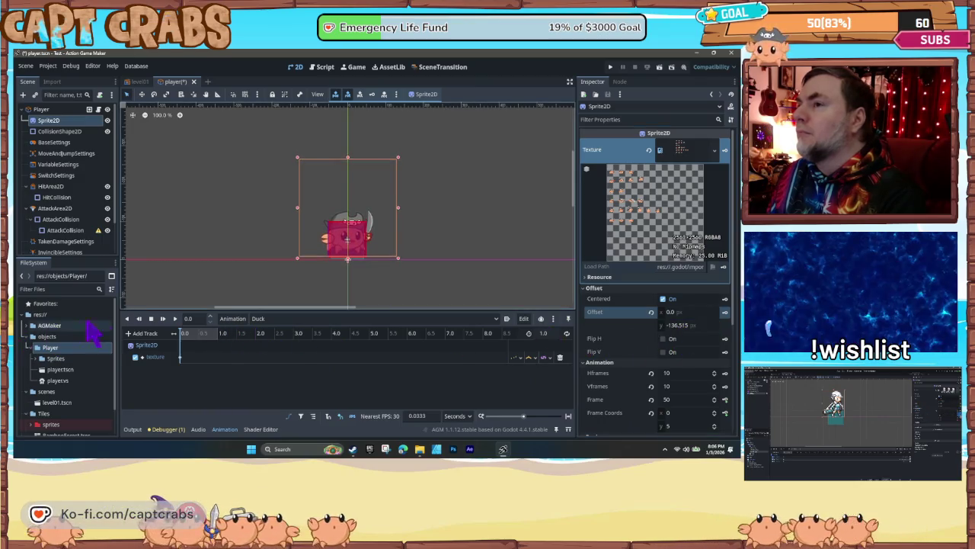
pyautogui.moveTo(678, 325); pyautogui.dragTo(676, 325)
pyautogui.write('-138.85')
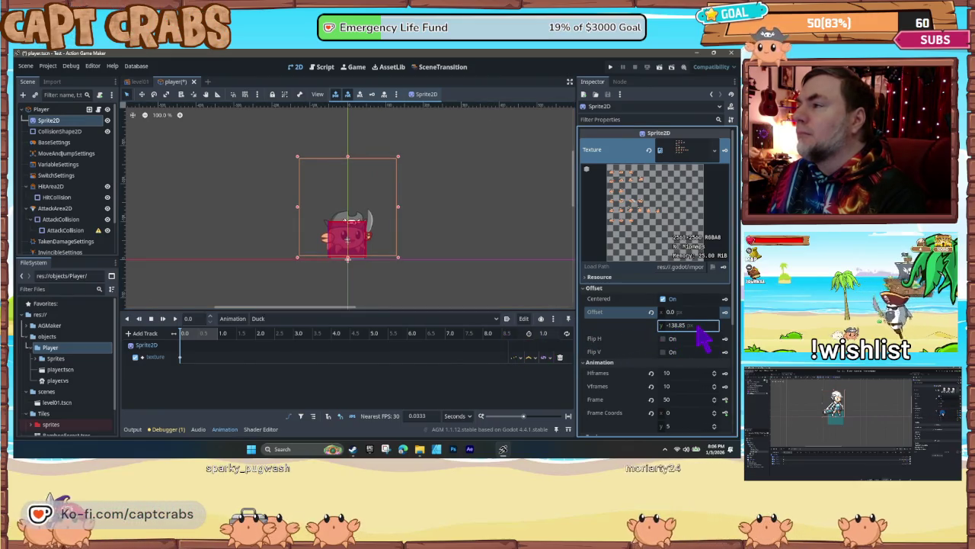
pyautogui.moveTo(696, 329); pyautogui.dragTo(684, 329)
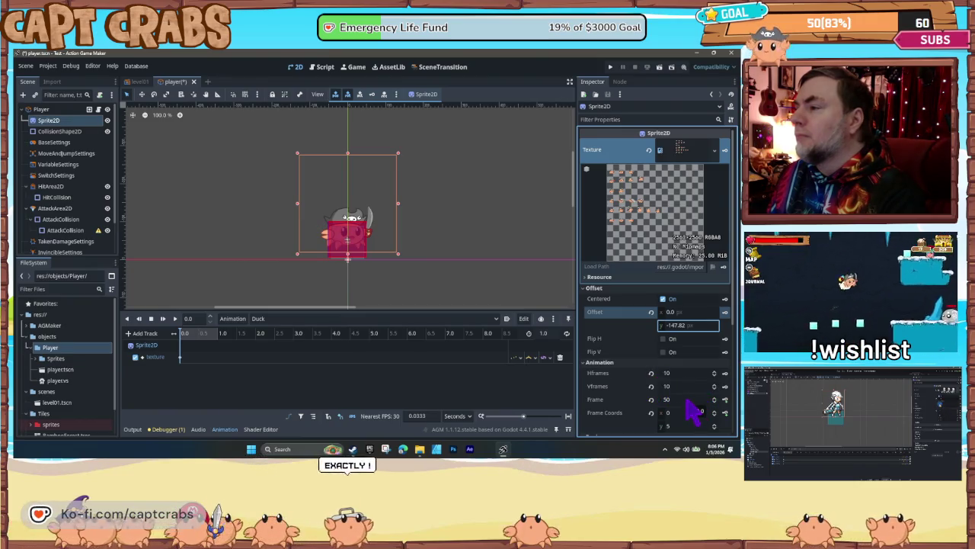
# - Set the sprite's Frame to 60, undoing a stray offset nudge
pyautogui.click(690, 399)
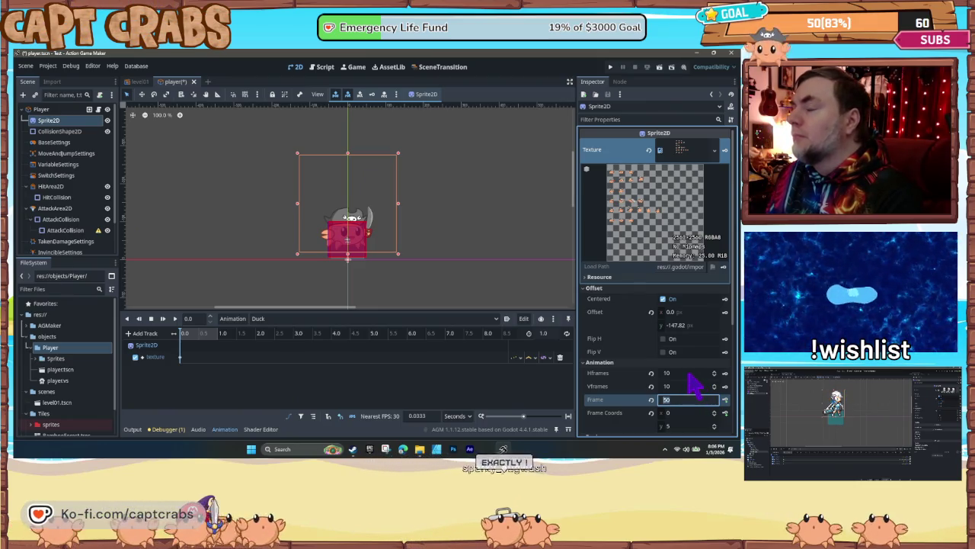
pyautogui.moveTo(684, 328); pyautogui.dragTo(687, 328)
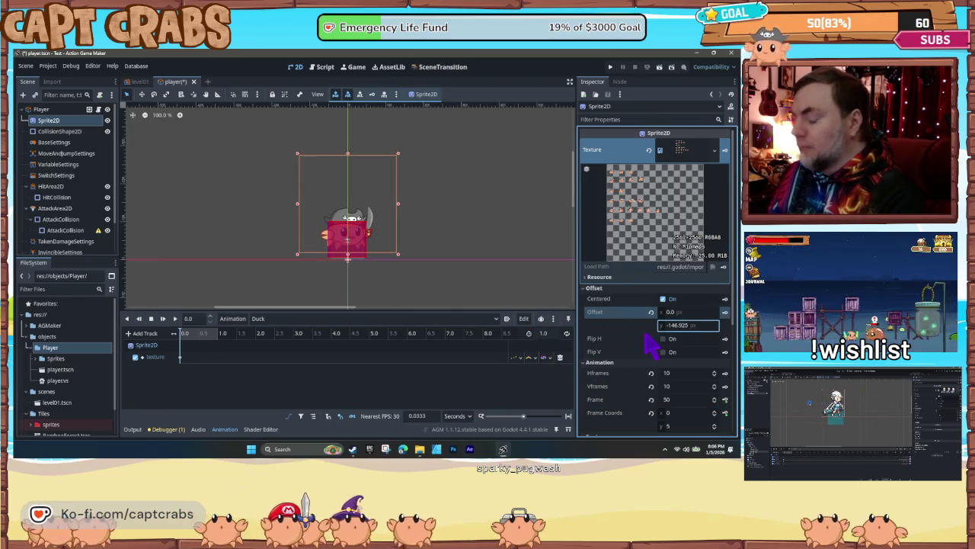
pyautogui.hotkey('ctrl', 'z')
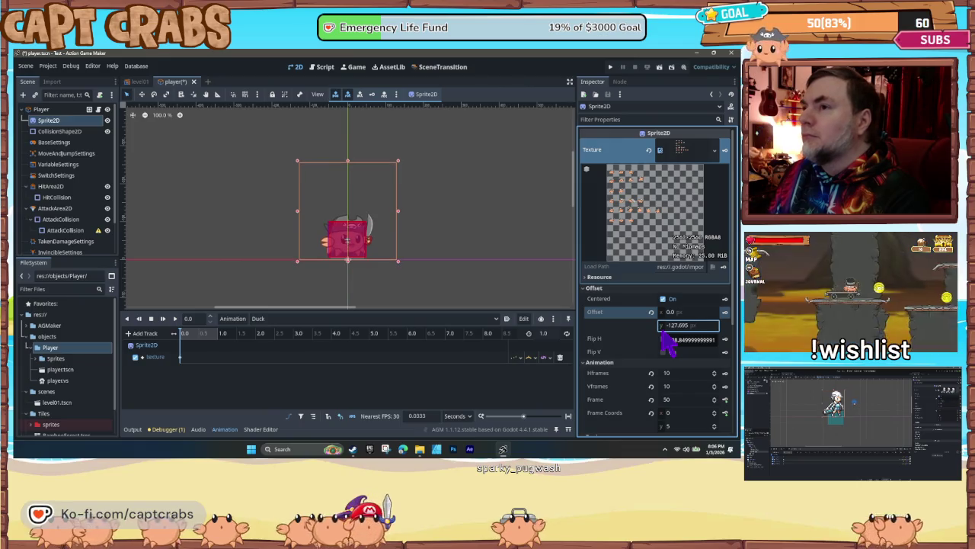
pyautogui.click(681, 400)
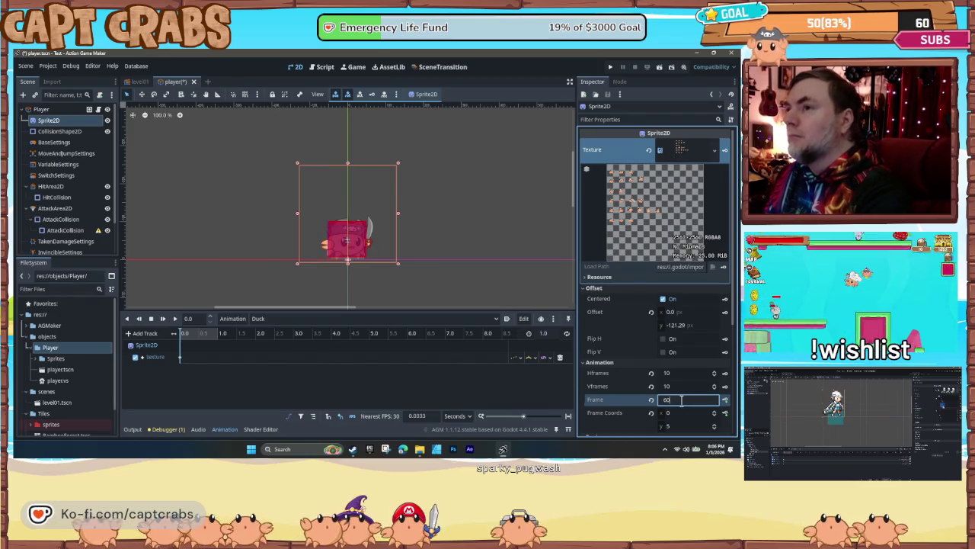
pyautogui.press('Tab')
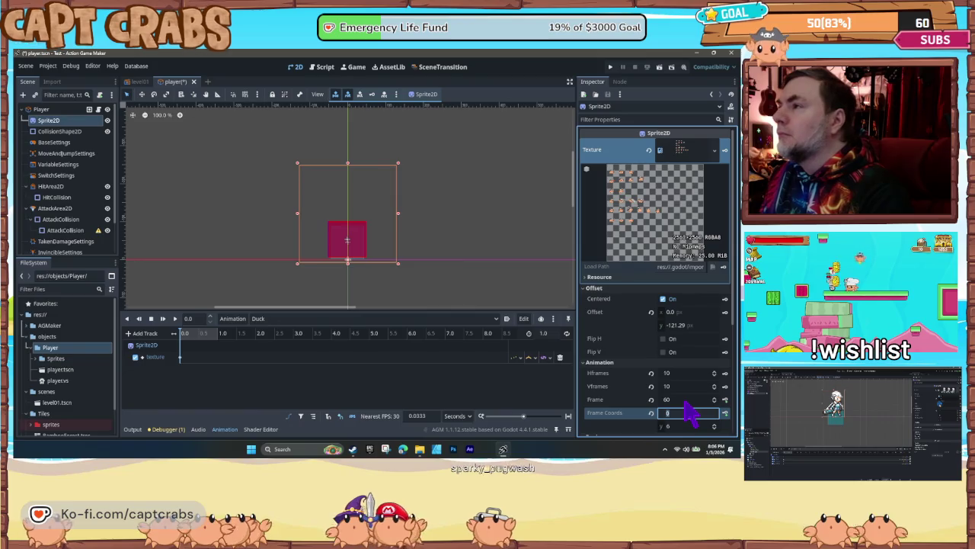
# - Step the sprite's Frame through 70, 80, 90 and 99
pyautogui.click(682, 400)
pyautogui.write('70')
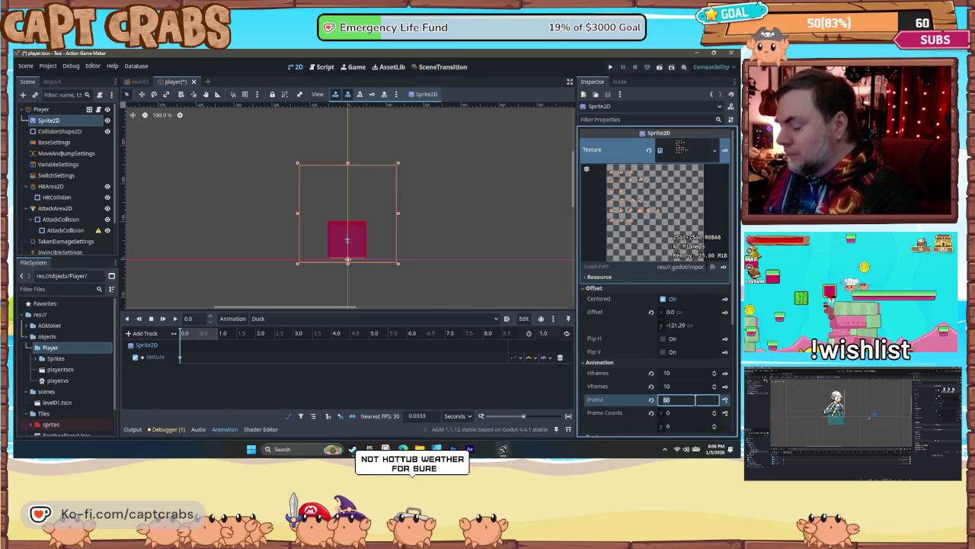
pyautogui.press('Return')
pyautogui.click(673, 401)
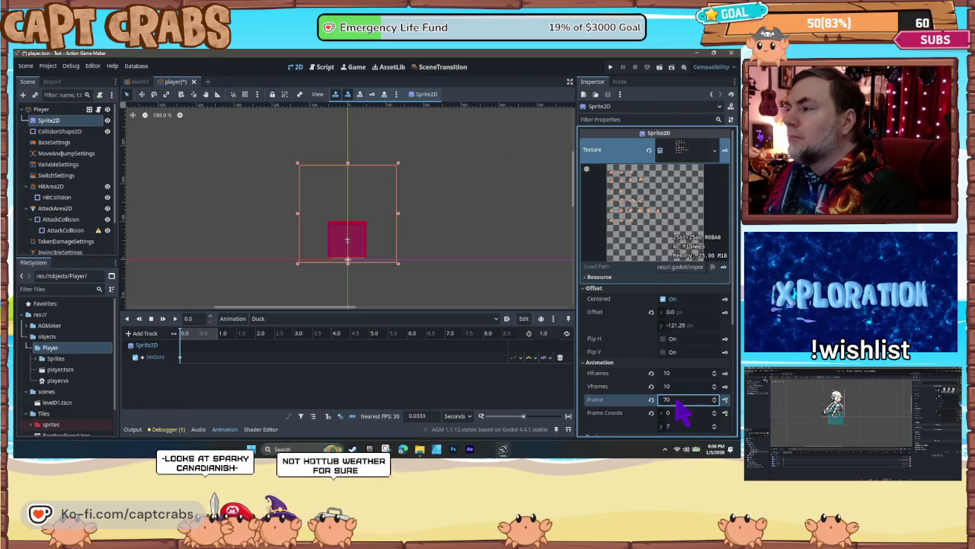
pyautogui.write('80')
pyautogui.press('Return')
pyautogui.click(673, 401)
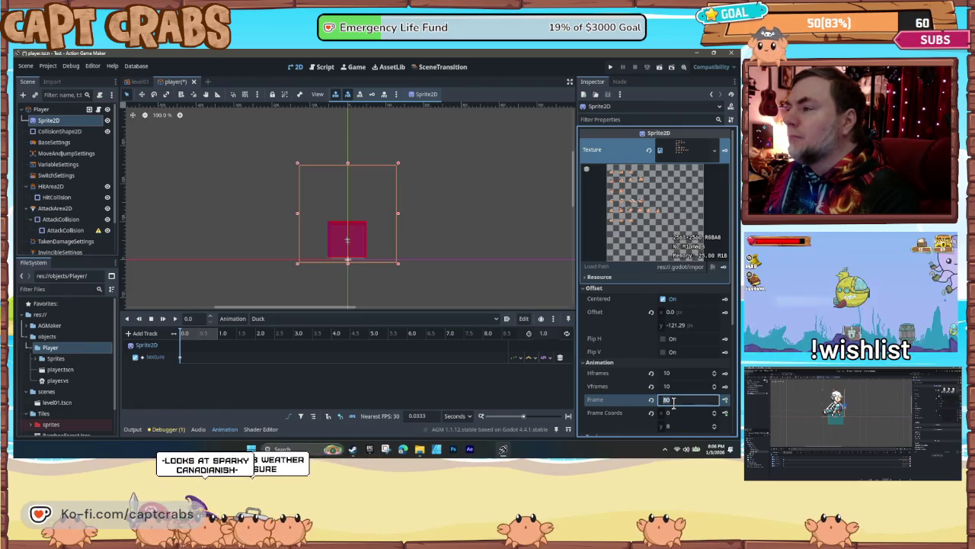
pyautogui.write('90')
pyautogui.press('Return')
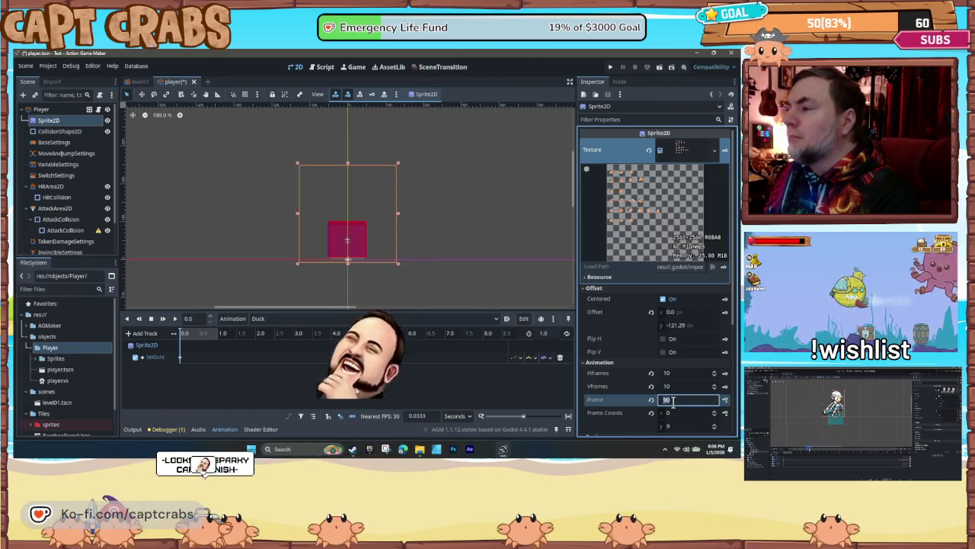
pyautogui.click(674, 399)
pyautogui.write('1')
pyautogui.press('Return')
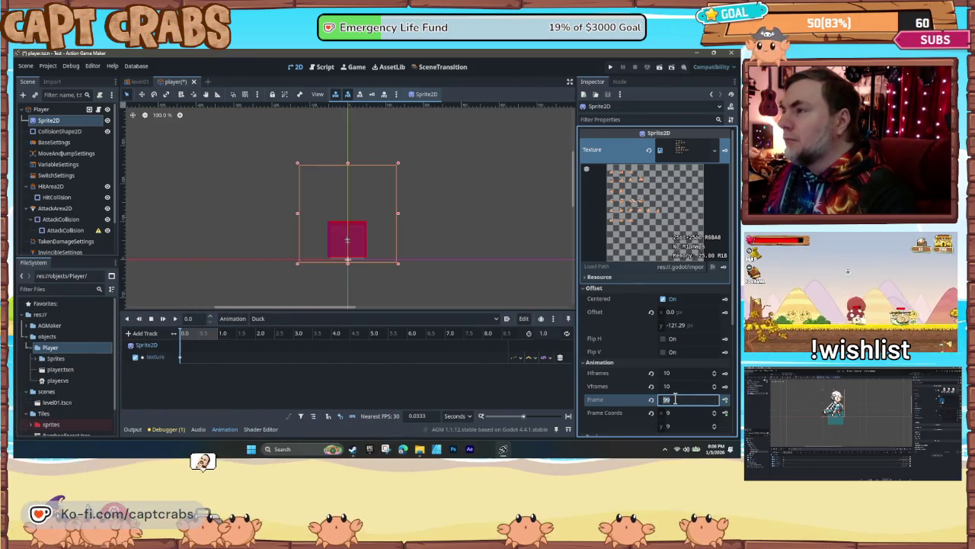
# - Try frames 20, 10, 40, 50 and 60, then settle on frame 0
pyautogui.write('20')
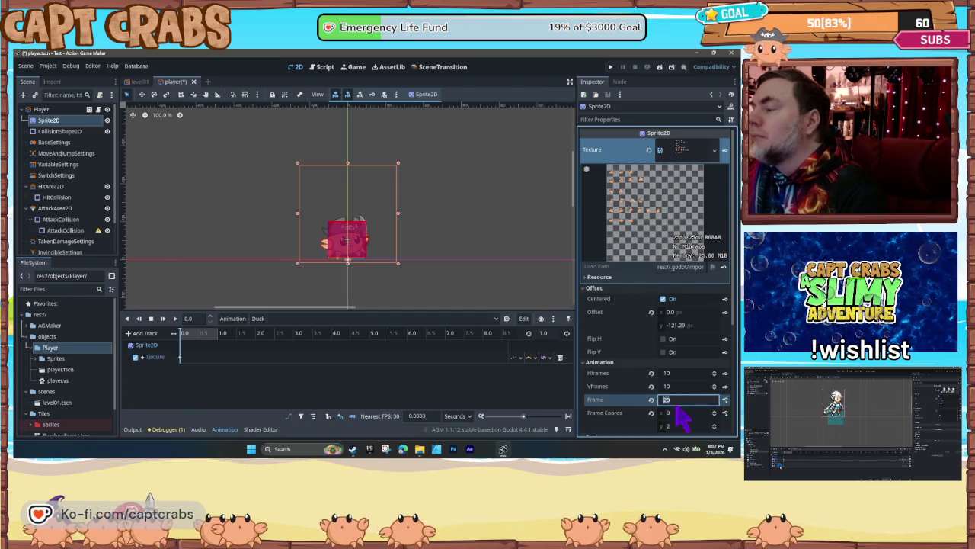
pyautogui.write('10')
pyautogui.press('Return')
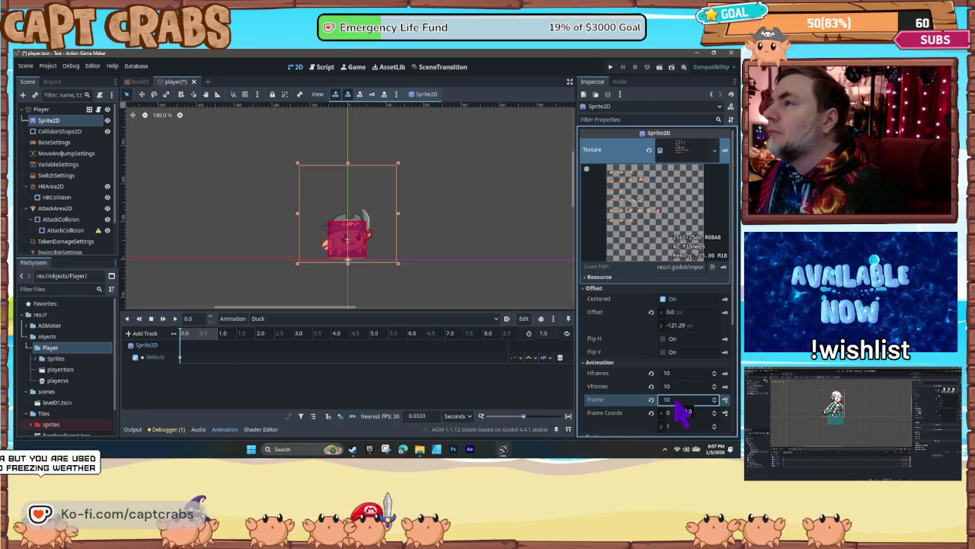
pyautogui.click(675, 400)
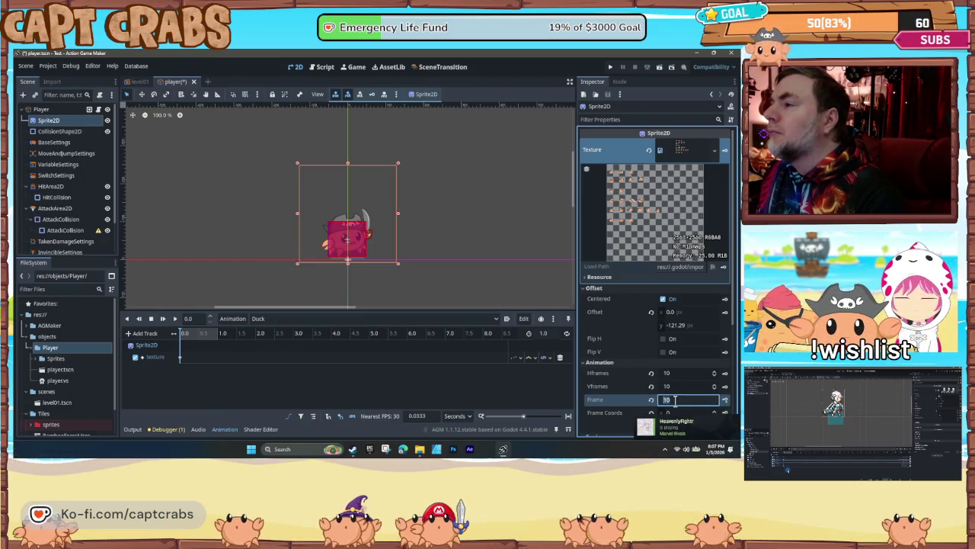
pyautogui.write('40')
pyautogui.press('Return')
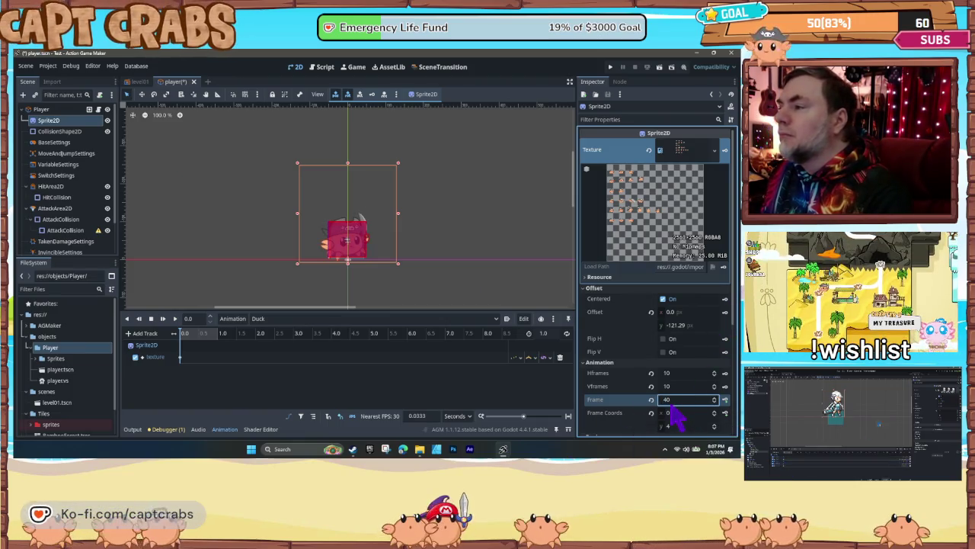
pyautogui.write('50')
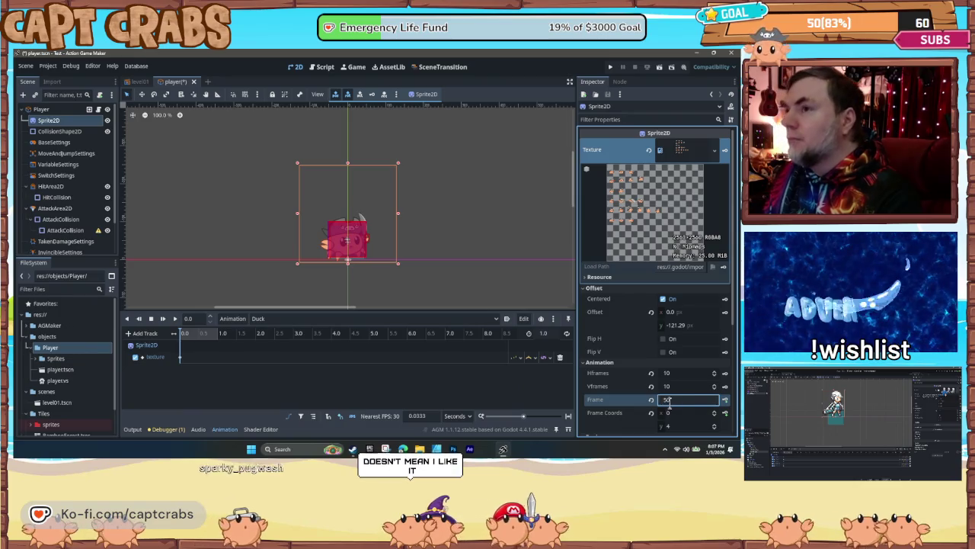
pyautogui.press('Return')
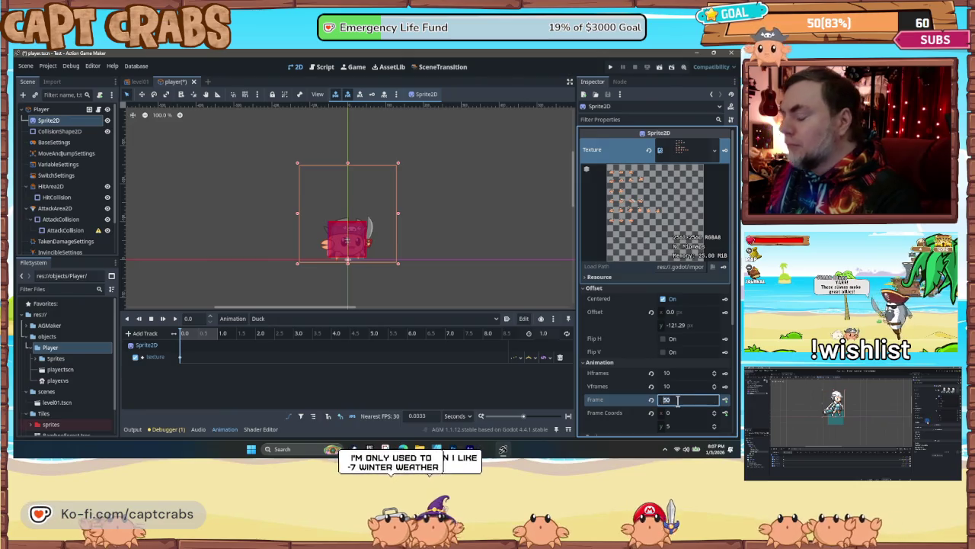
pyautogui.click(677, 400)
pyautogui.write('60')
pyautogui.press('Return')
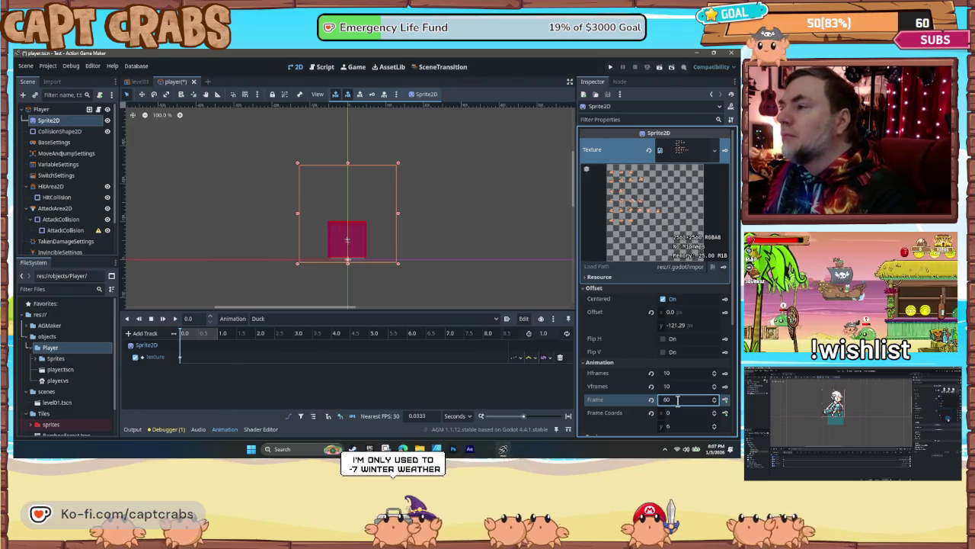
pyautogui.write('0')
pyautogui.press('Return')
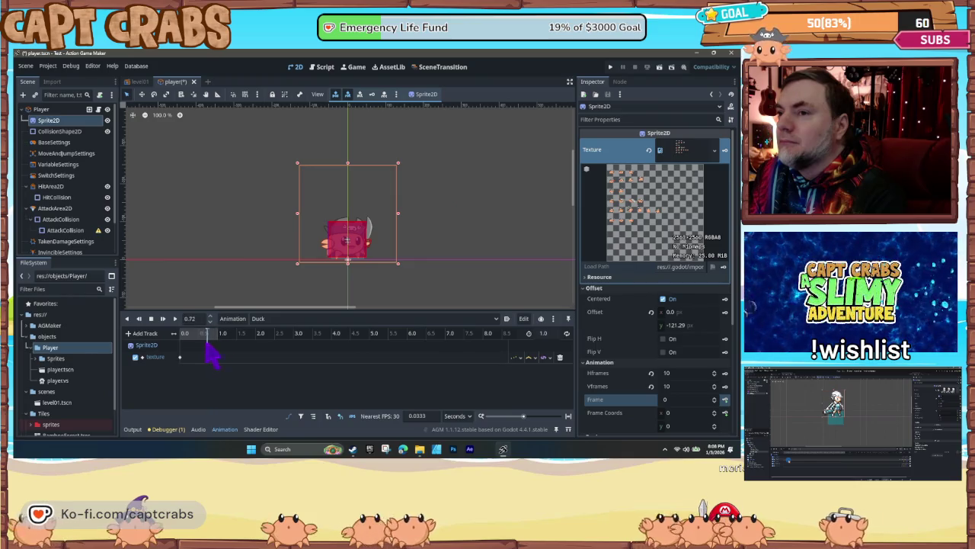
# - Select the player's collision shape node to view its settings
pyautogui.click(67, 133)
# - Reselect the sprite, preview the jump animation, then switch to the idle animation
pyautogui.click(52, 122)
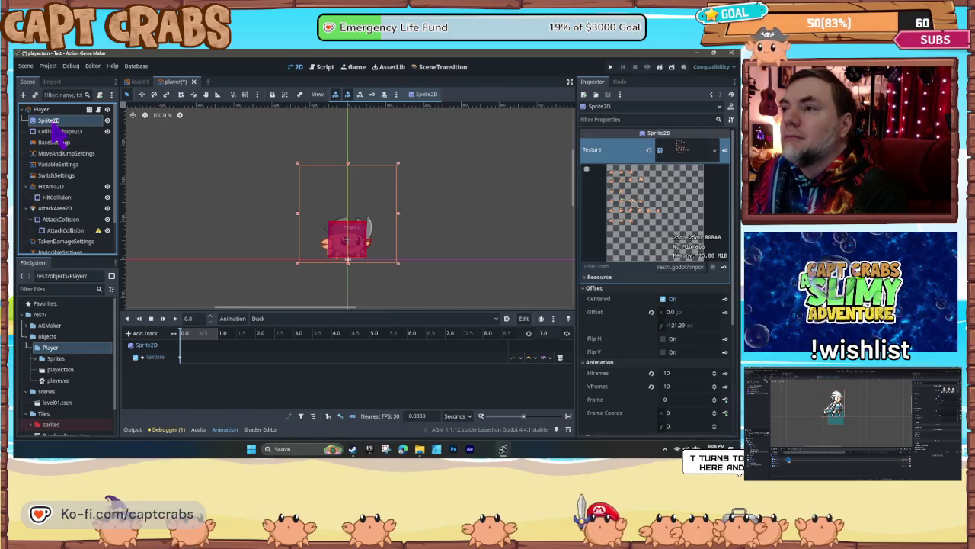
pyautogui.click(262, 319)
pyautogui.click(298, 341)
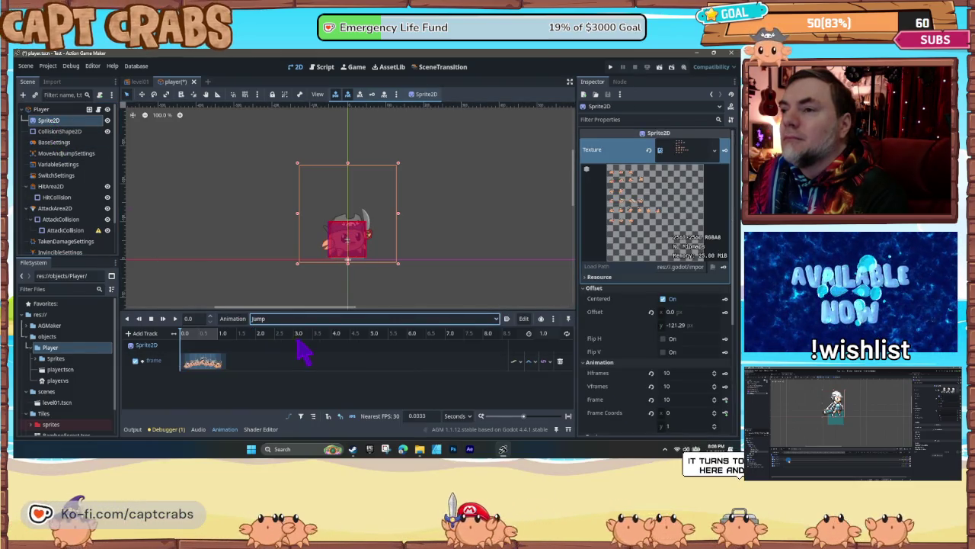
pyautogui.click(175, 319)
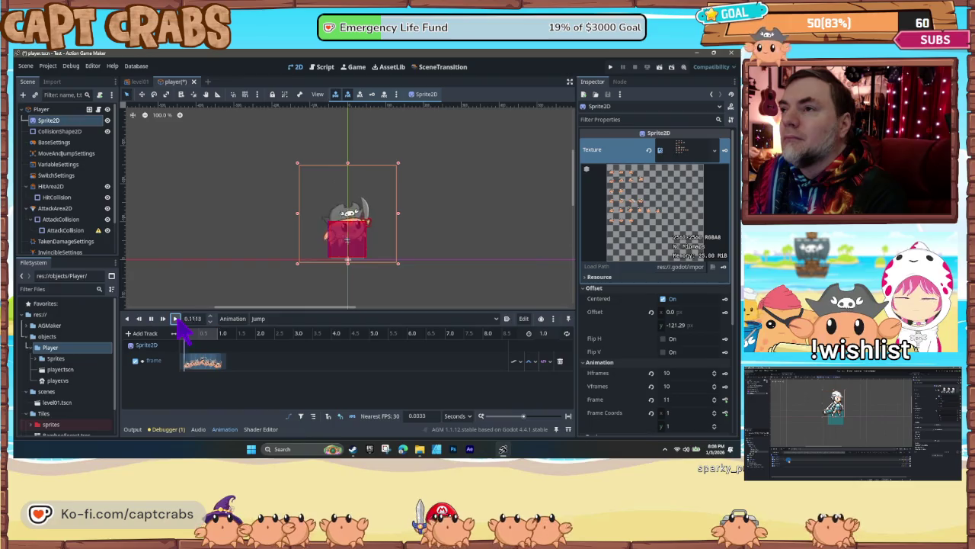
pyautogui.click(281, 320)
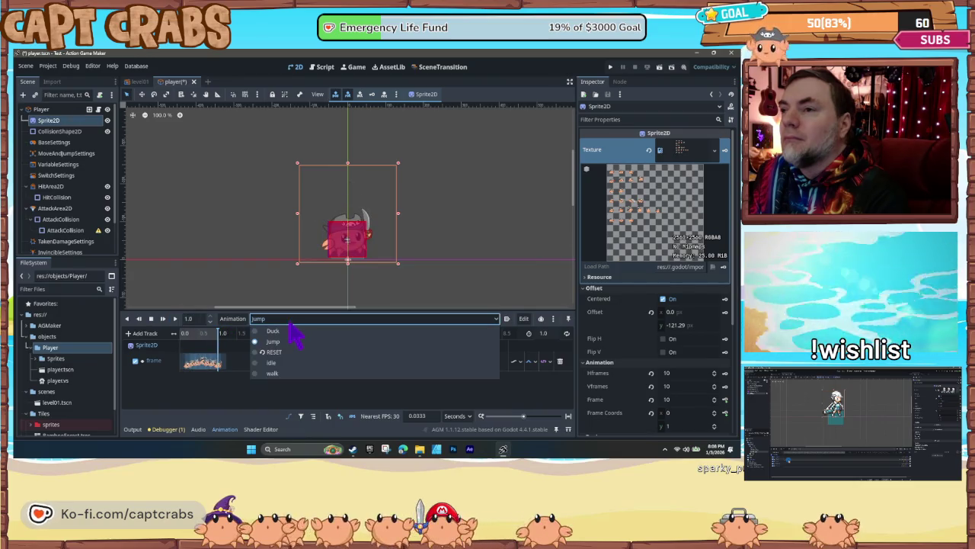
pyautogui.click(274, 362)
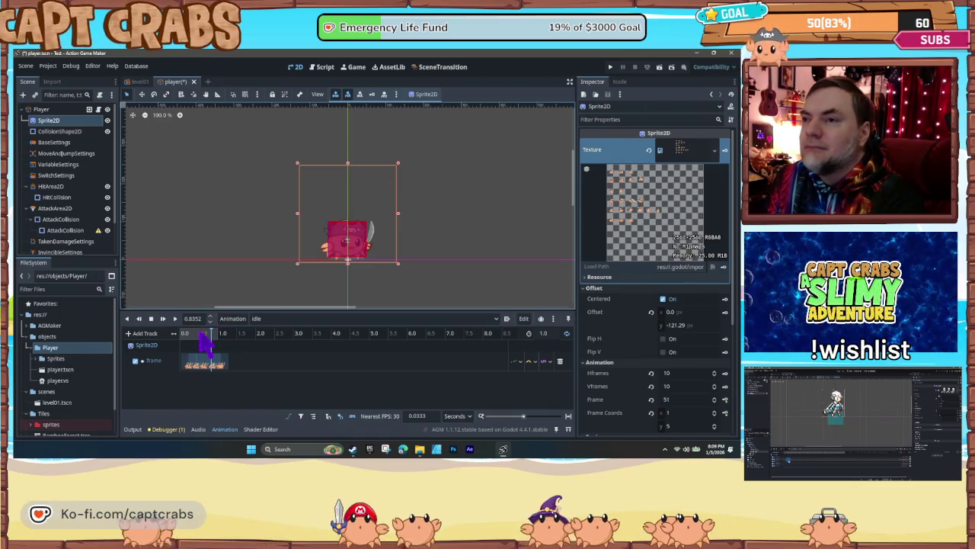
# - Rewind idle to frame one, launch the game, and walk and jump the crab rightward
pyautogui.moveTo(210, 333); pyautogui.dragTo(185, 335)
pyautogui.press('F5')
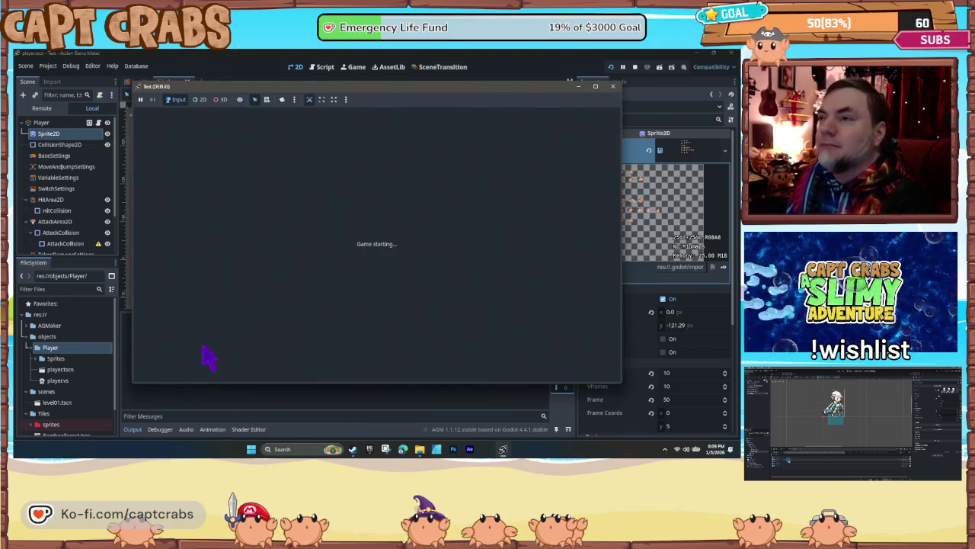
pyautogui.press('Right')
pyautogui.press('space')
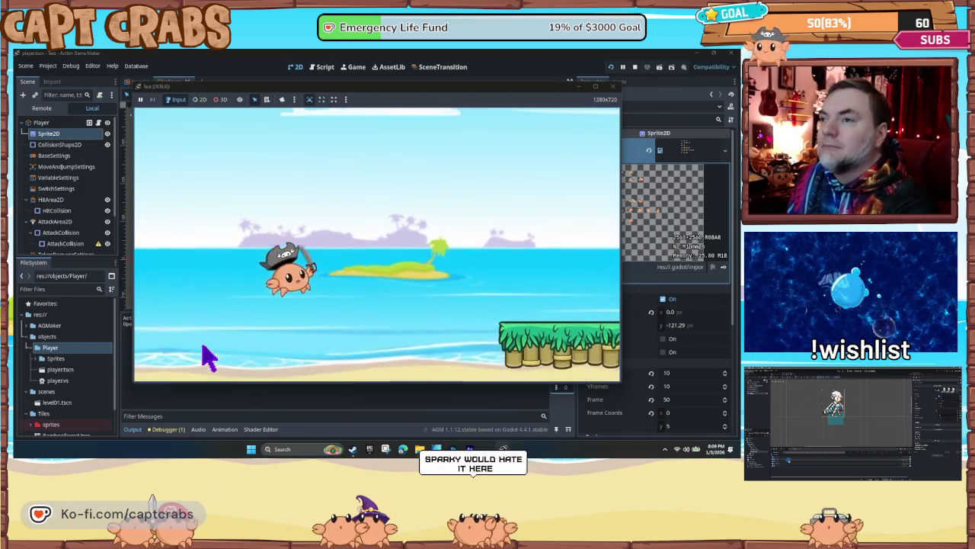
pyautogui.press('Right')
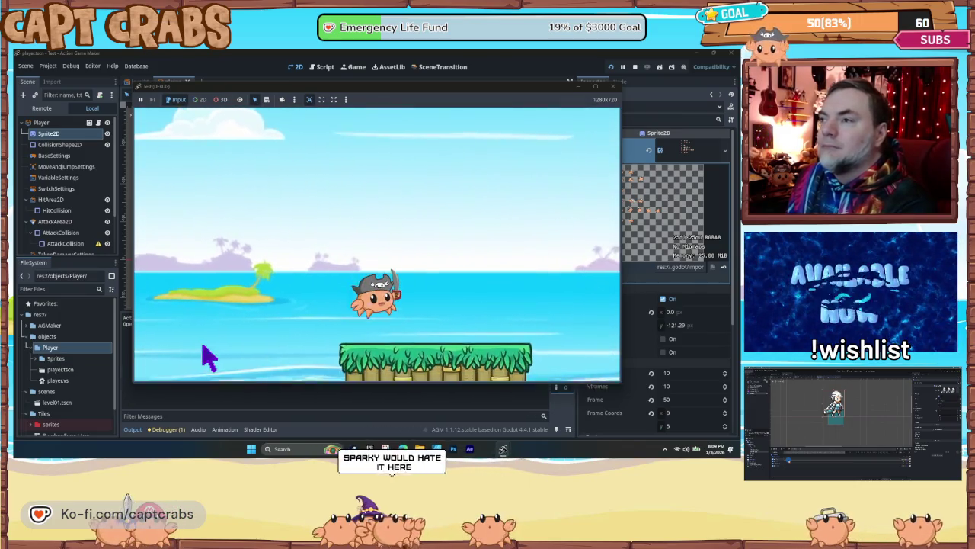
pyautogui.press('space')
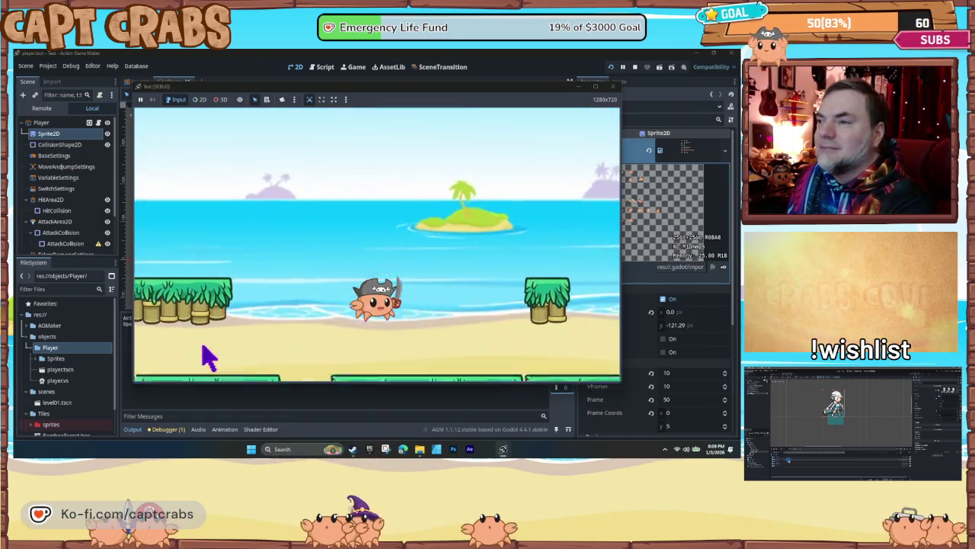
pyautogui.press('Left')
pyautogui.press('space')
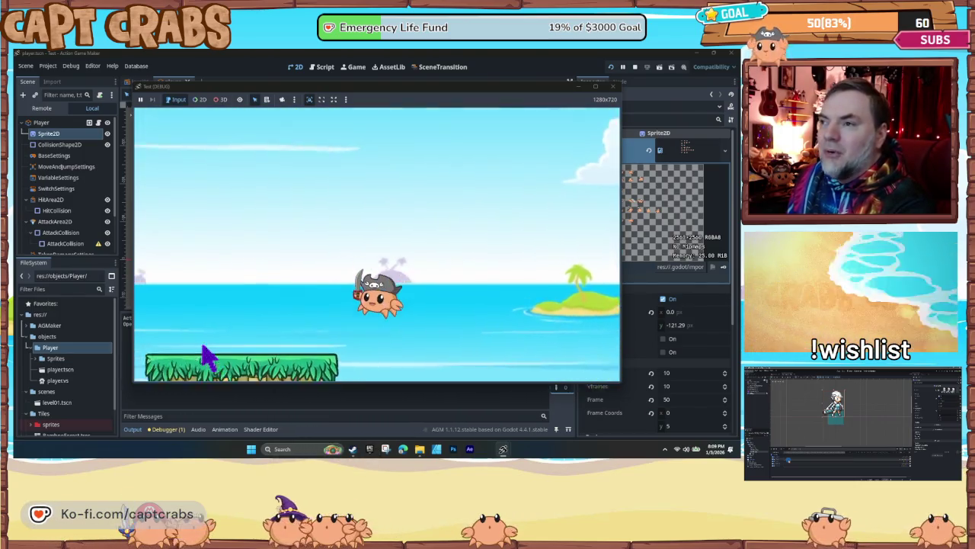
pyautogui.press('space')
pyautogui.press('Left')
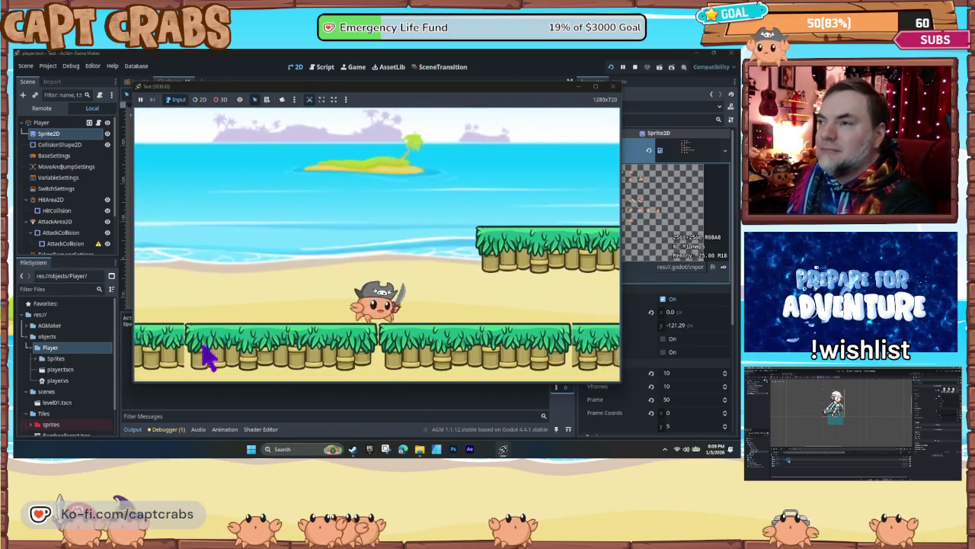
pyautogui.press('Right')
pyautogui.press('Left')
pyautogui.press('Right')
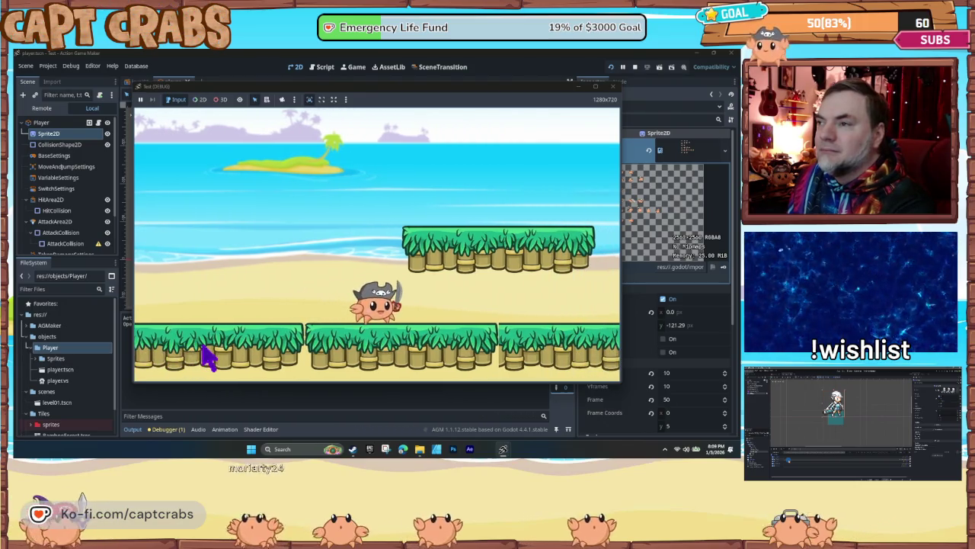
pyautogui.press('Right')
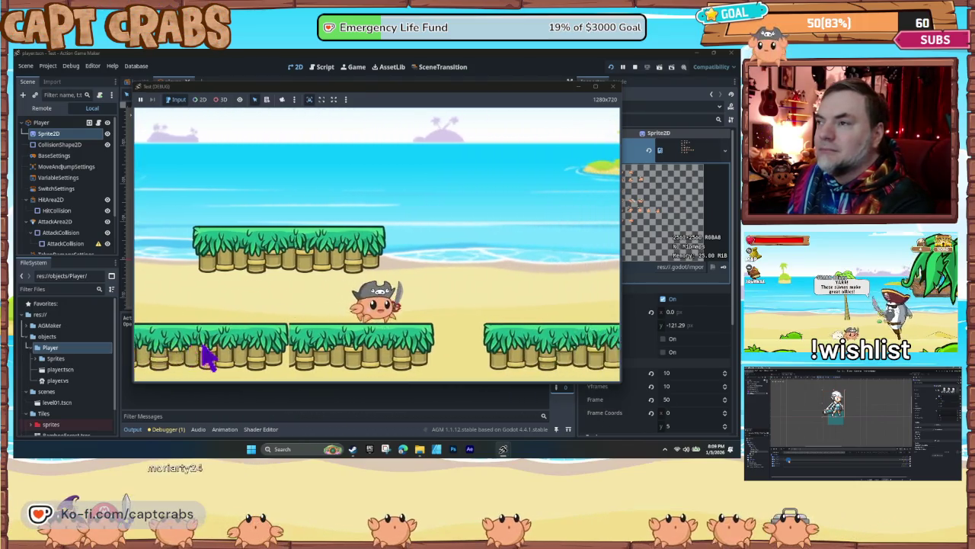
pyautogui.press('space')
pyautogui.press('Right')
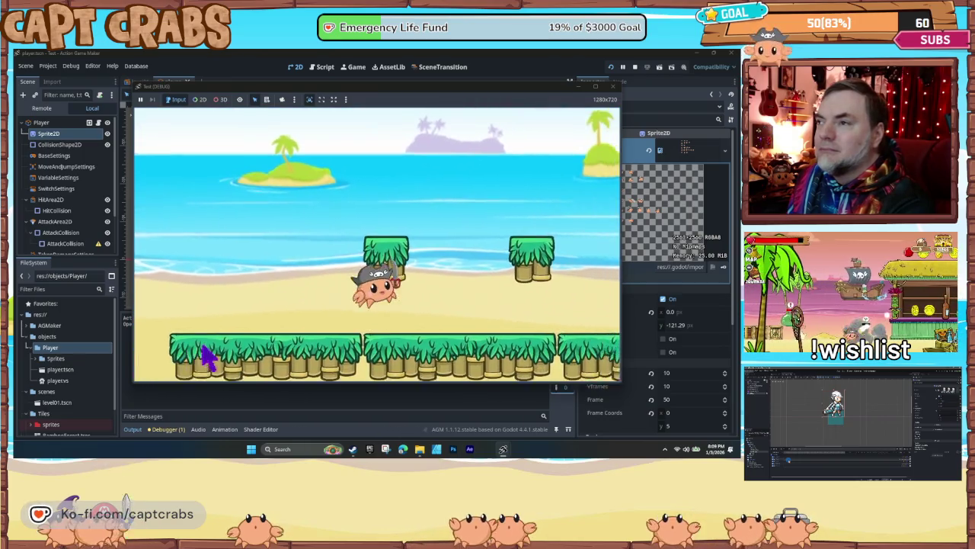
pyautogui.press('Right')
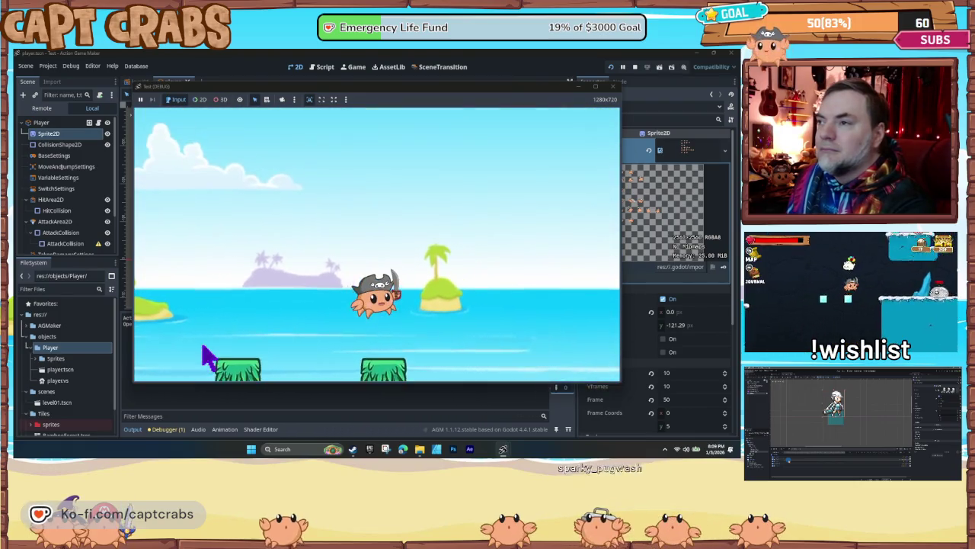
# - Keep jumping the crab left and right to test its high jumps over the beach
pyautogui.press('Left')
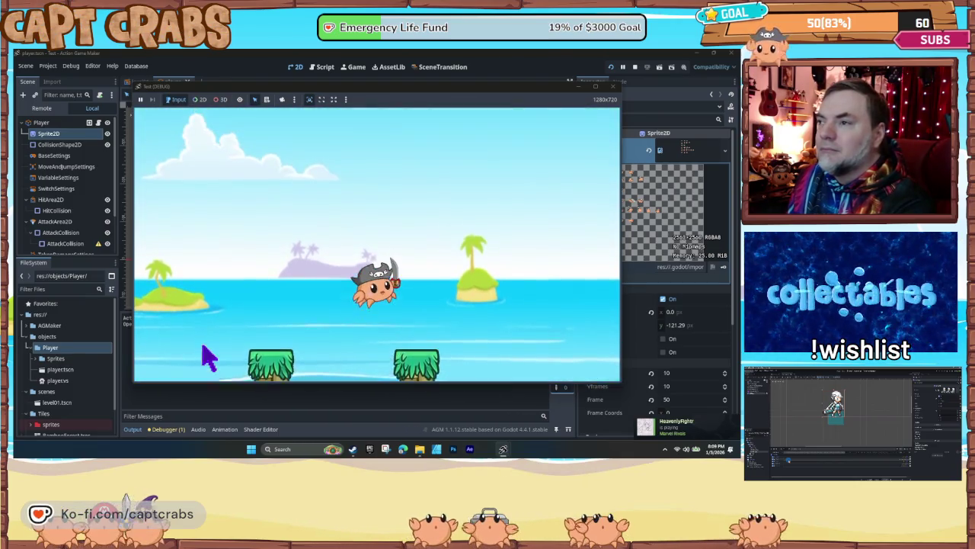
pyautogui.press('space')
pyautogui.press('Left')
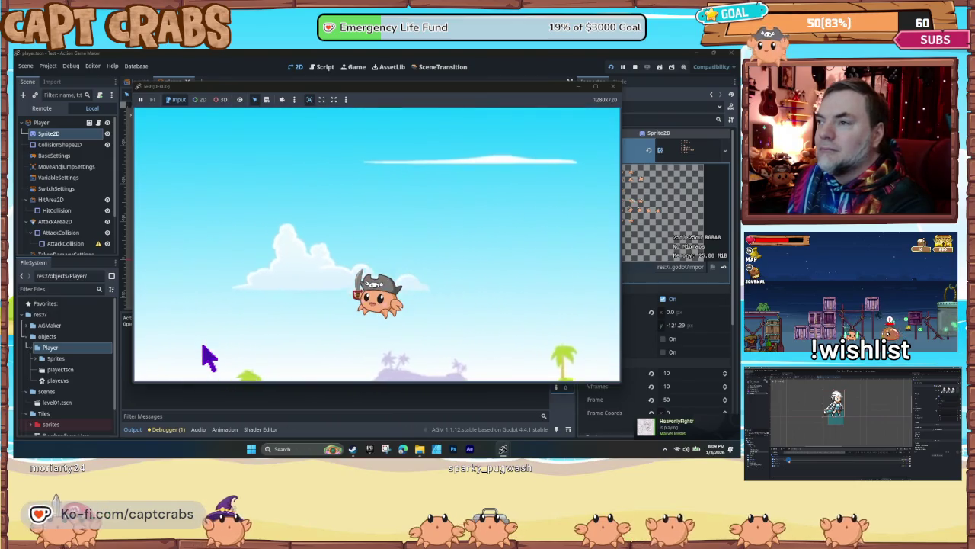
pyautogui.press('Right')
pyautogui.press('space')
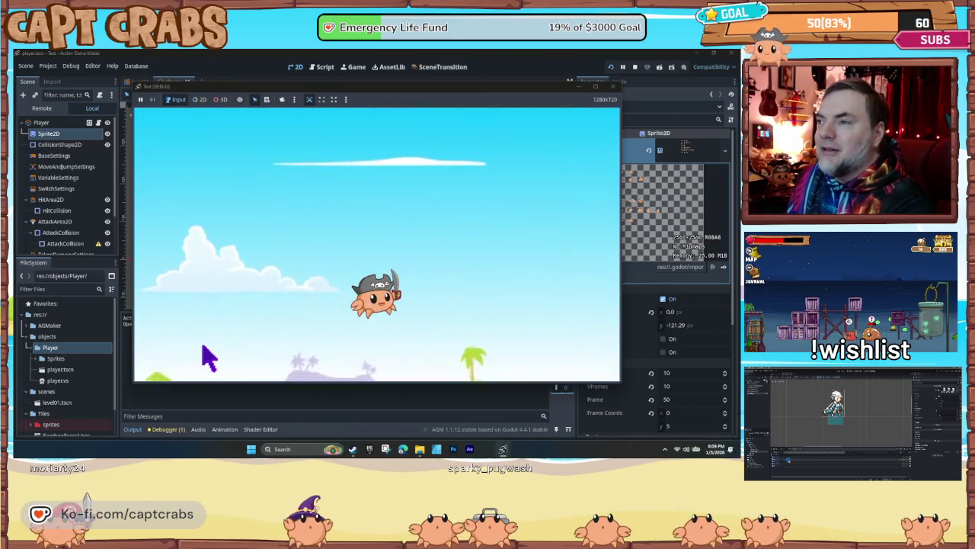
pyautogui.press('space')
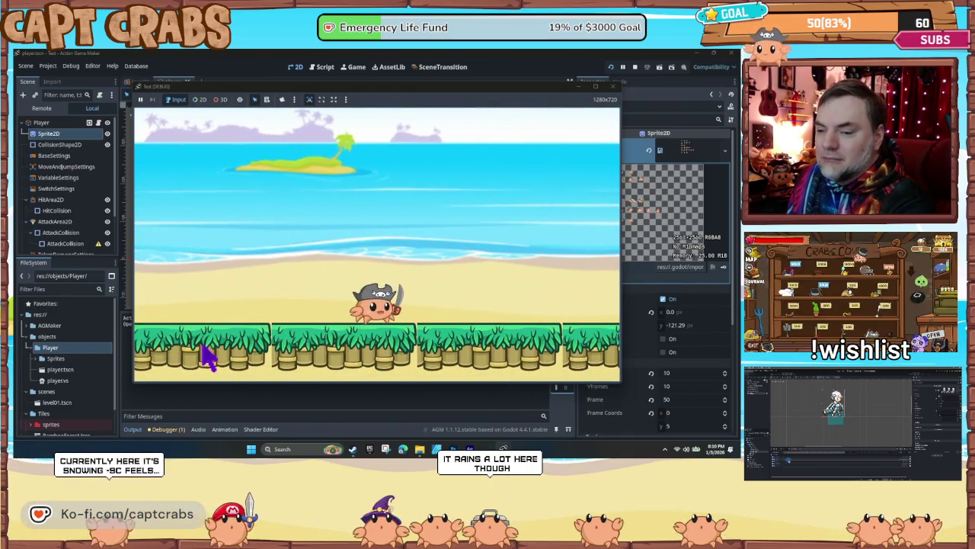
pyautogui.press('Left')
pyautogui.press('space')
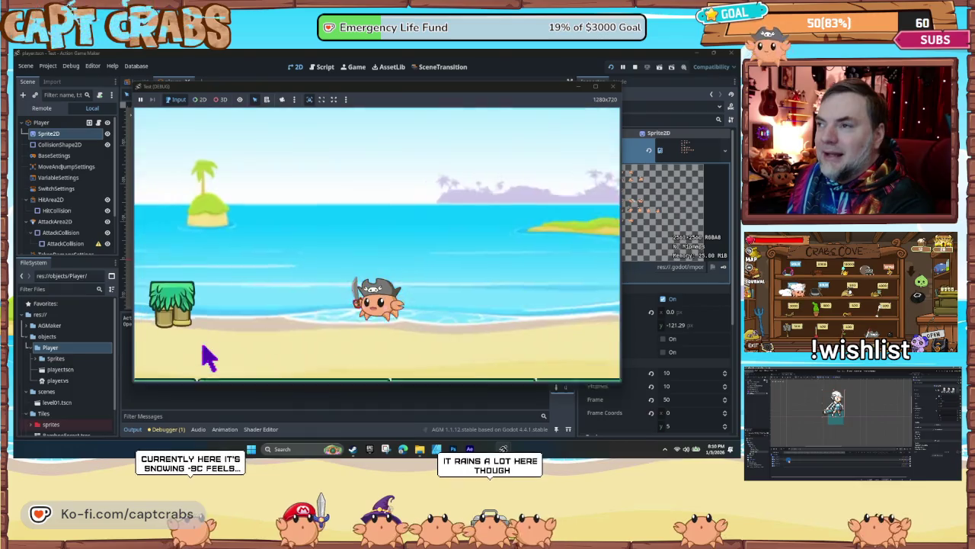
pyautogui.press('space')
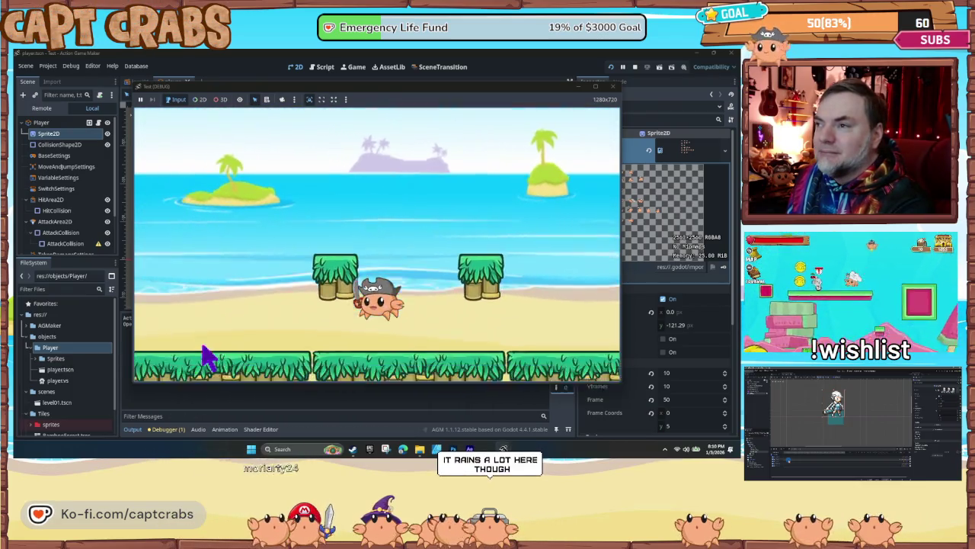
pyautogui.press('space')
pyautogui.press('space')
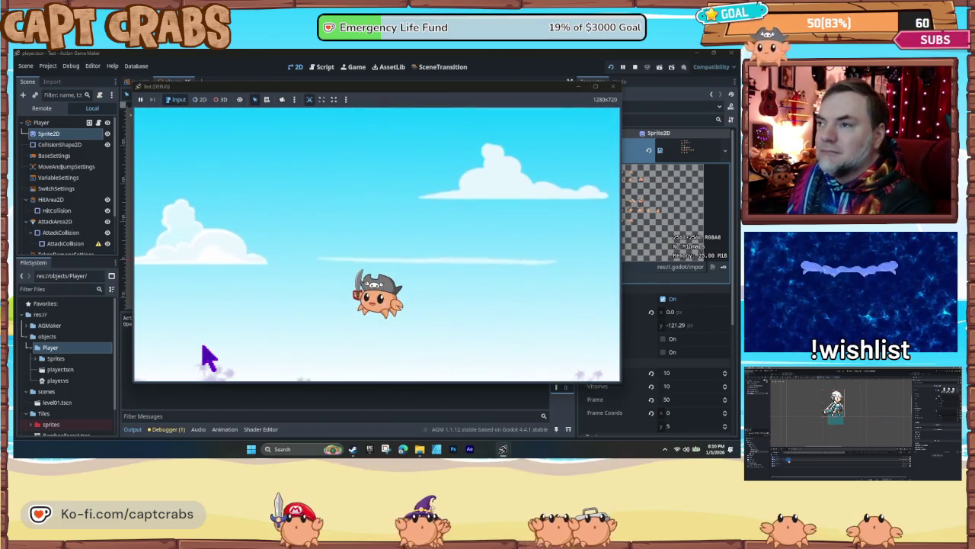
pyautogui.press('space')
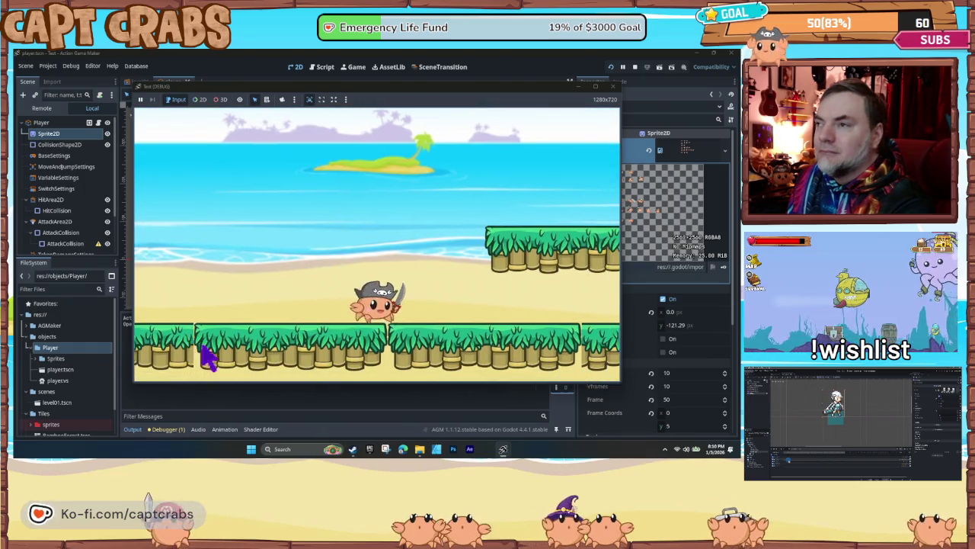
pyautogui.press('space')
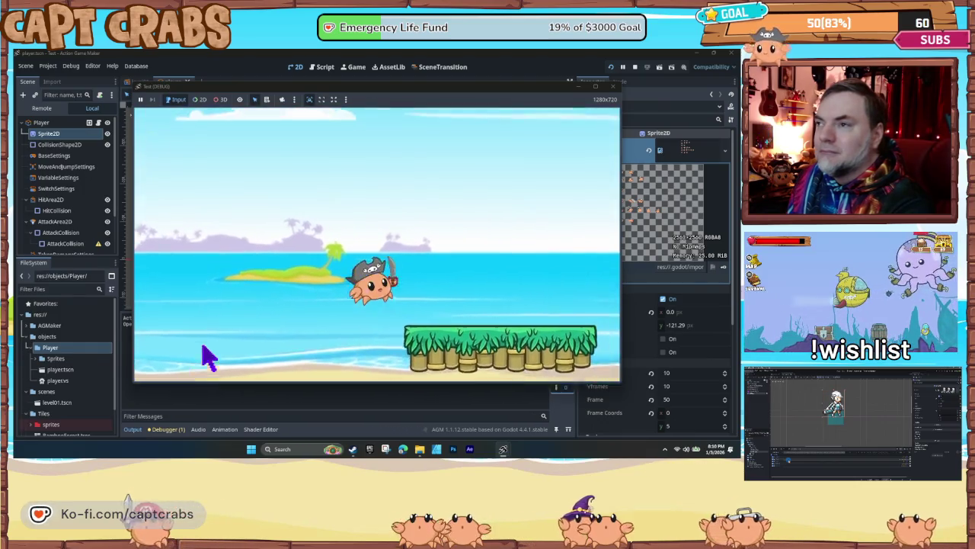
pyautogui.press('Right')
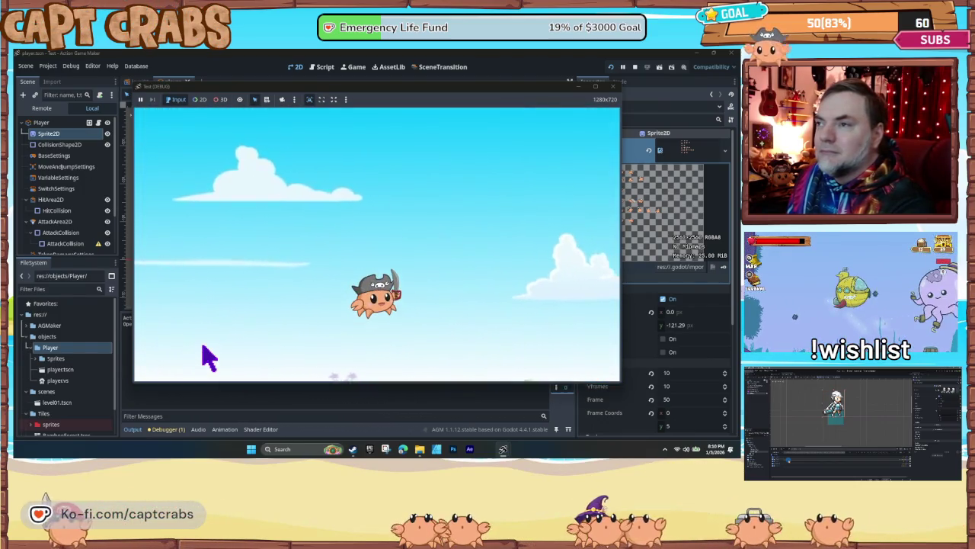
pyautogui.press('Left')
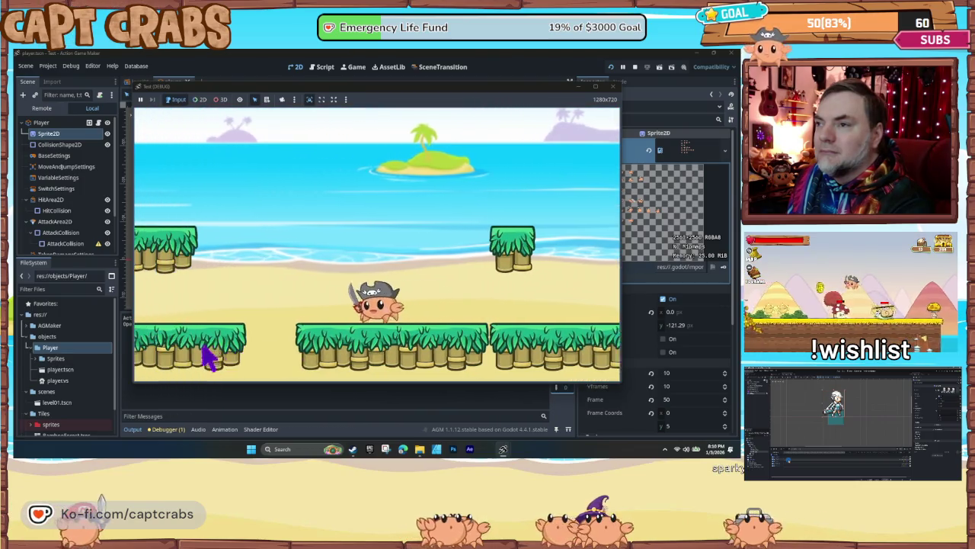
pyautogui.press('Right')
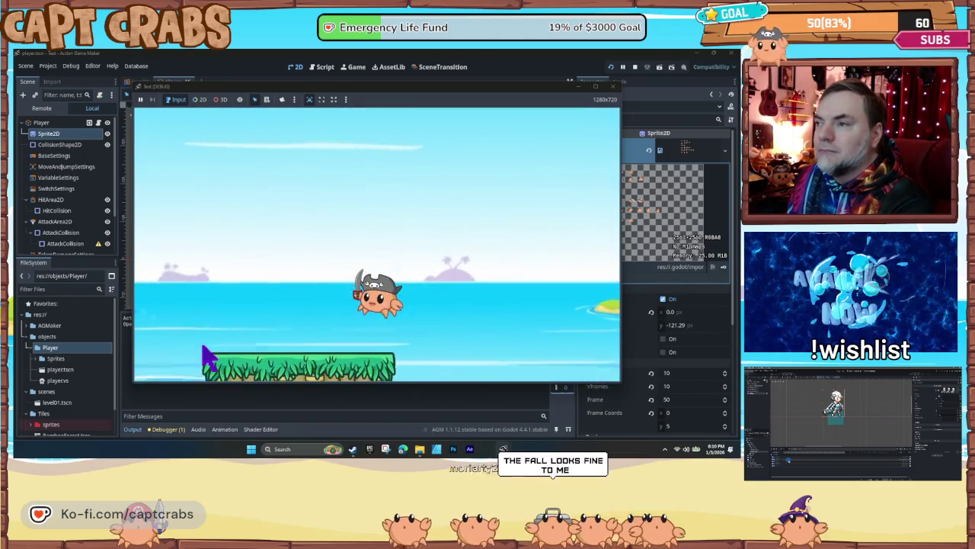
# - Hop across the beach platforms, jumping repeatedly to test gravity, then stop the game
pyautogui.press('Right')
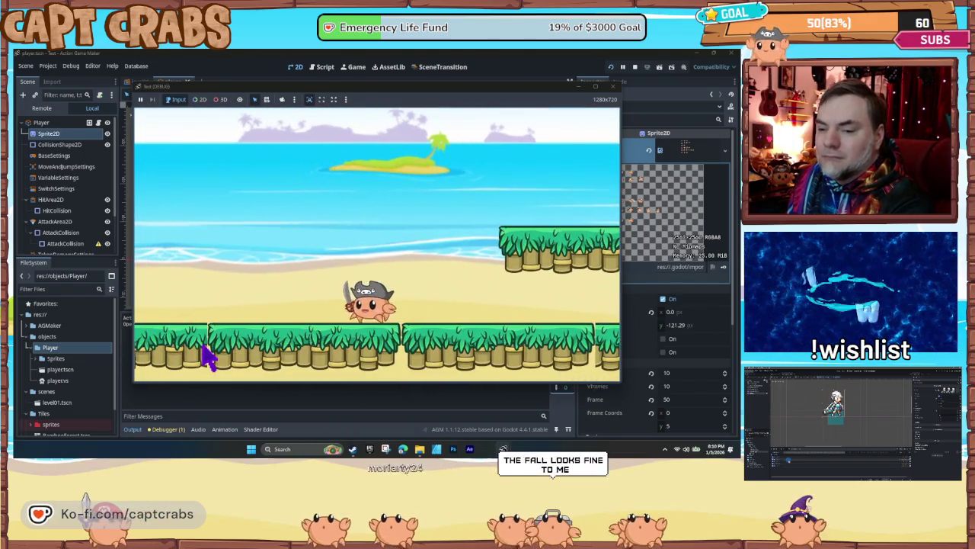
pyautogui.press('Right')
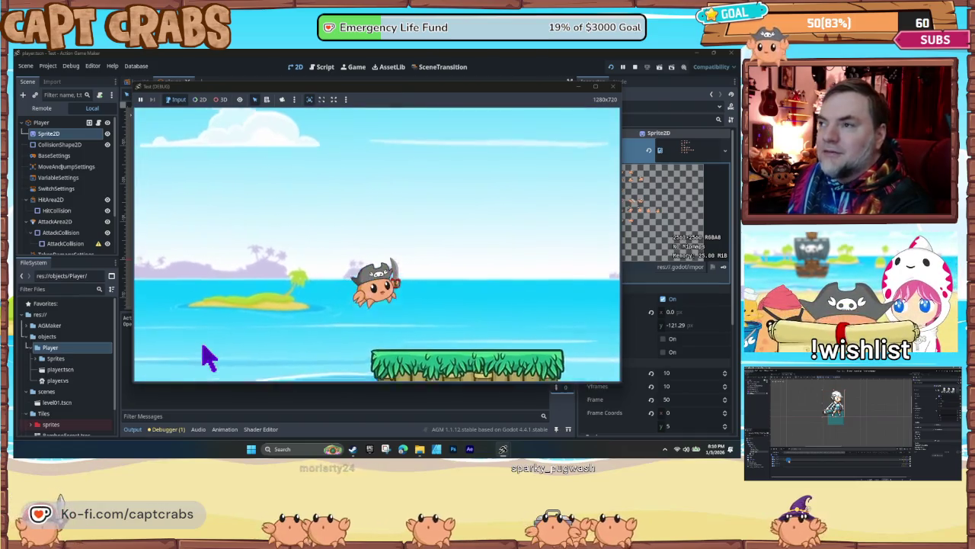
pyautogui.press('space')
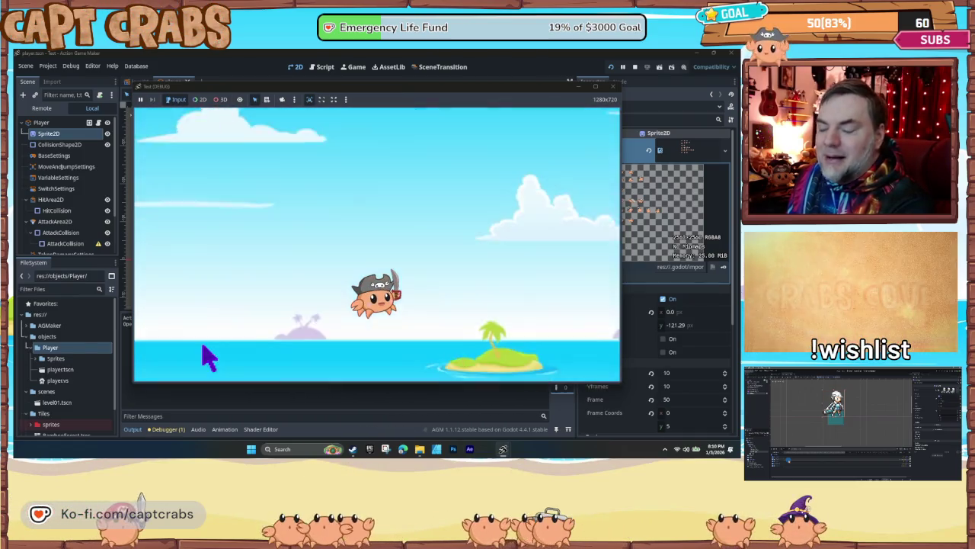
pyautogui.press('Right')
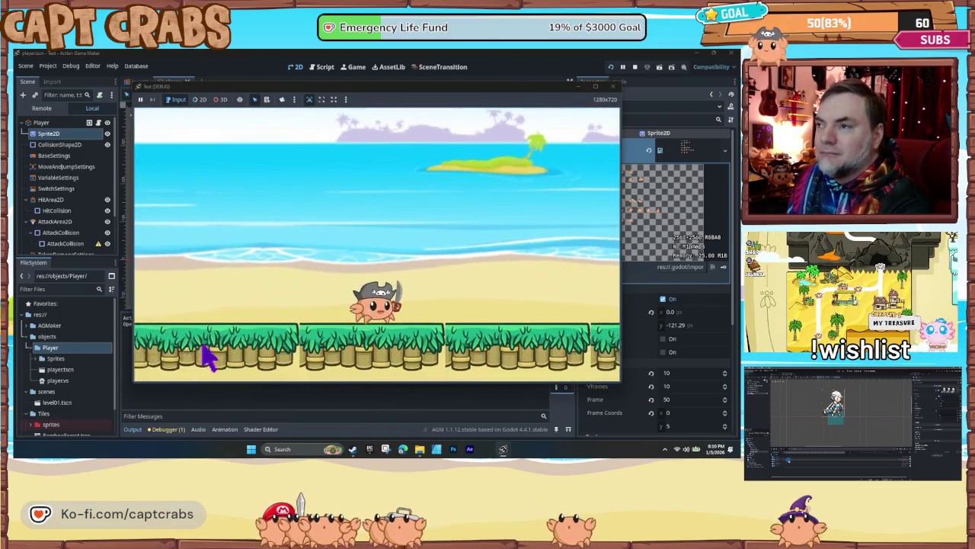
pyautogui.press('space')
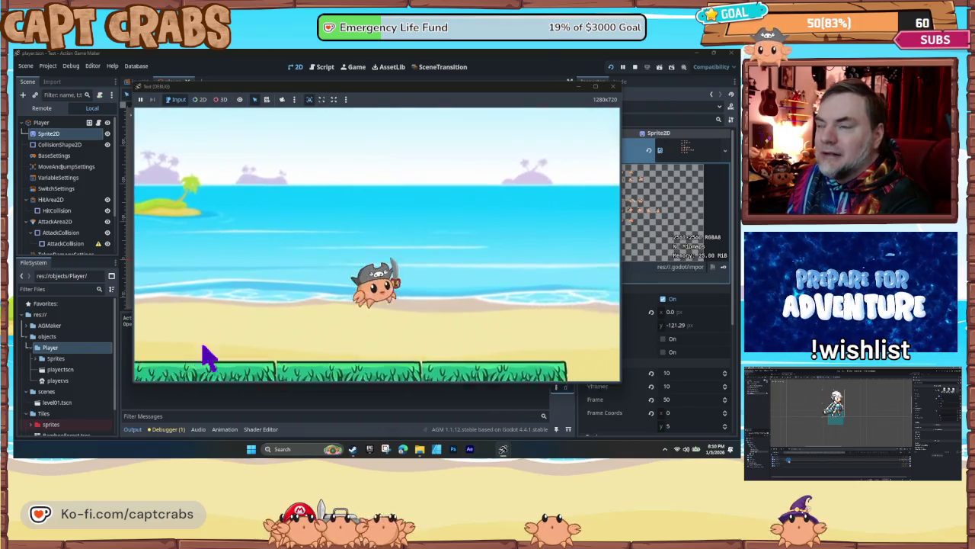
pyautogui.press('space')
pyautogui.press('Left')
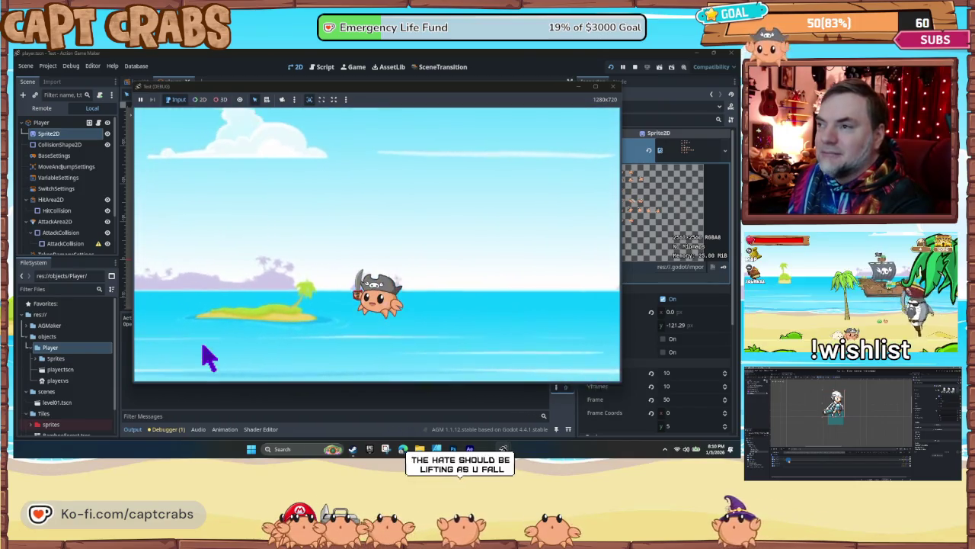
pyautogui.press('space')
pyautogui.press('Left')
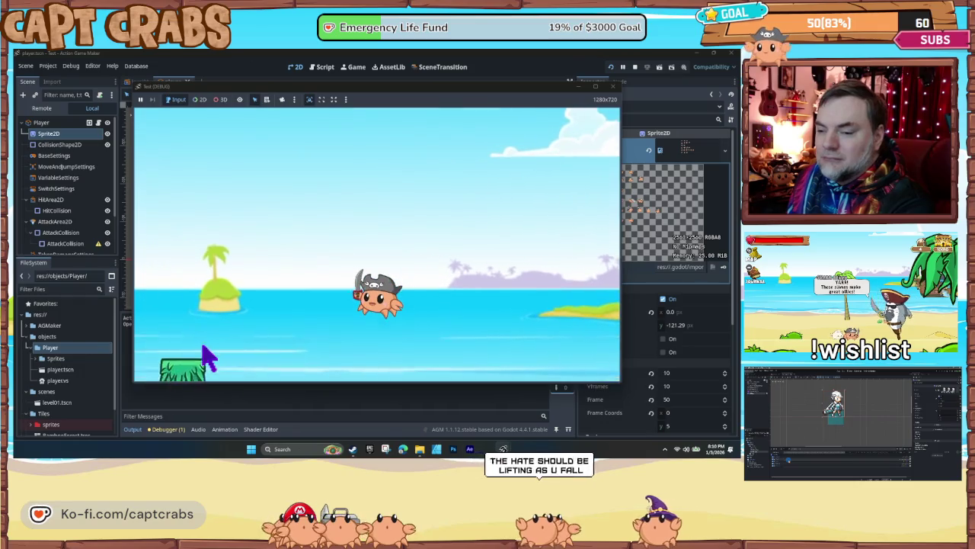
pyautogui.press('space')
pyautogui.press('Left')
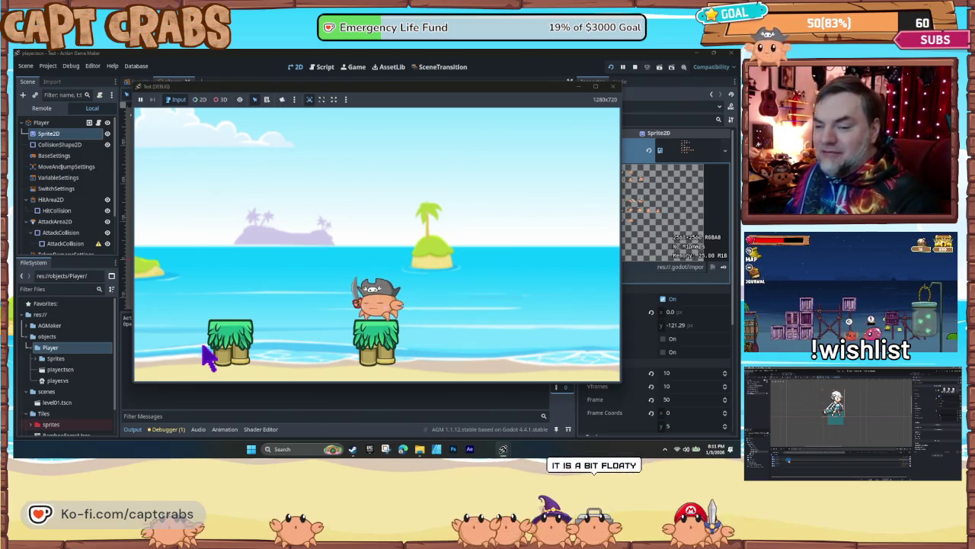
pyautogui.press('space')
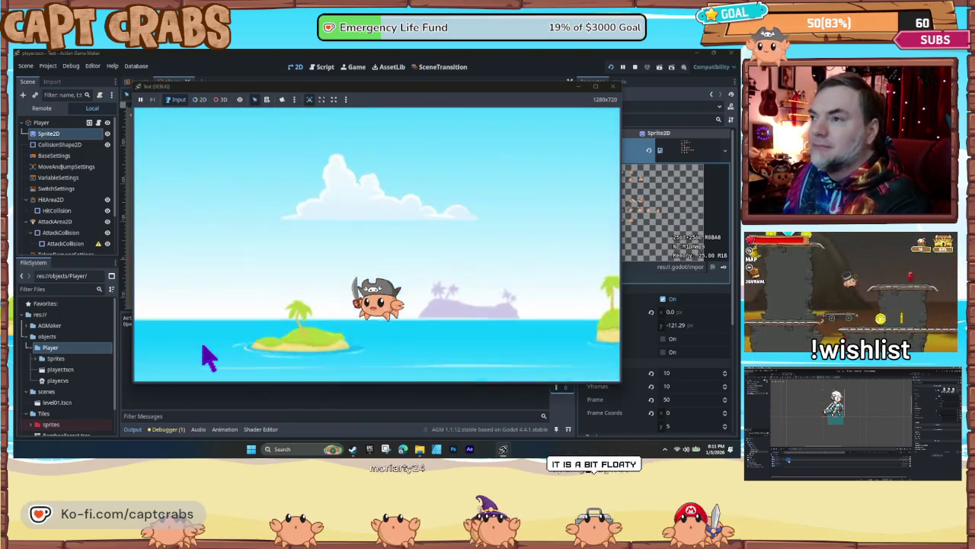
pyautogui.press('space')
pyautogui.press('space')
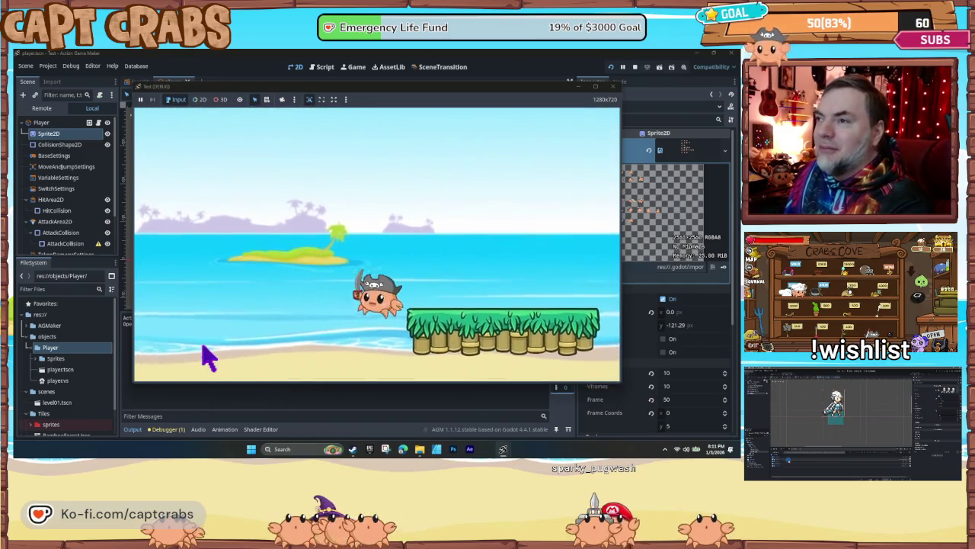
pyautogui.press('space')
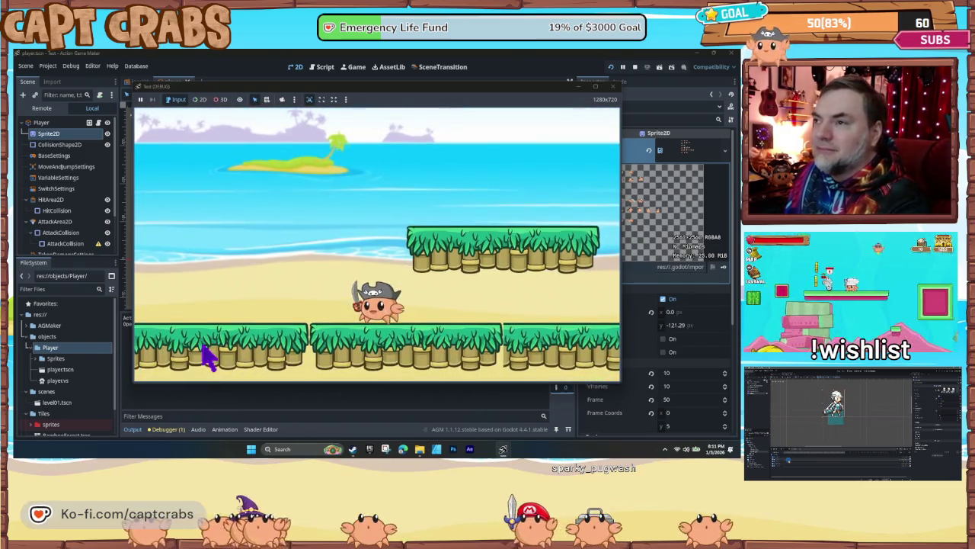
pyautogui.press('space')
pyautogui.press('space')
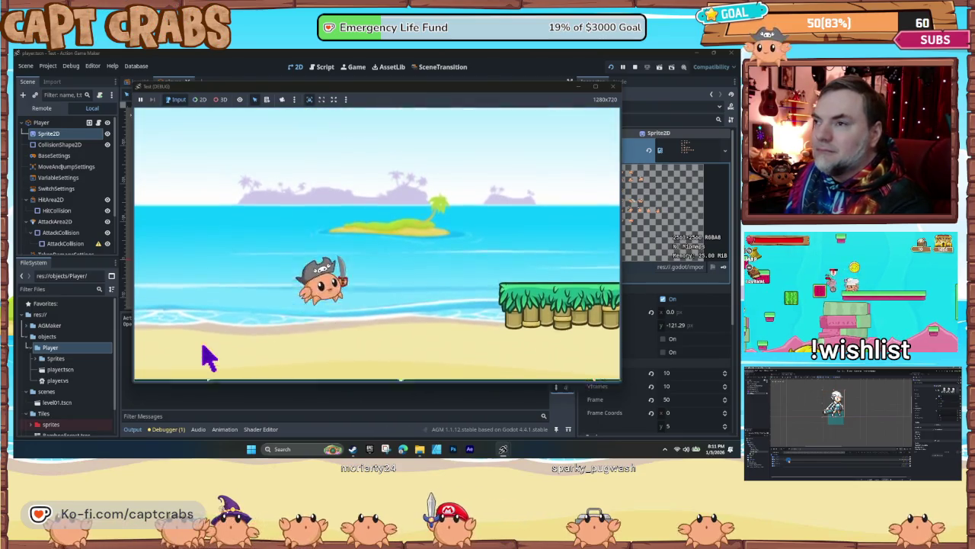
pyautogui.press('space')
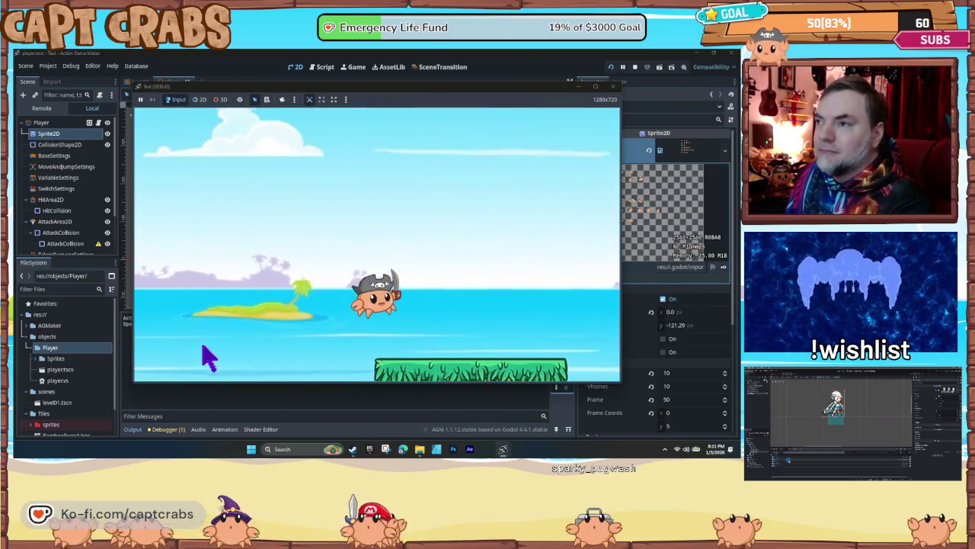
pyautogui.press('Right')
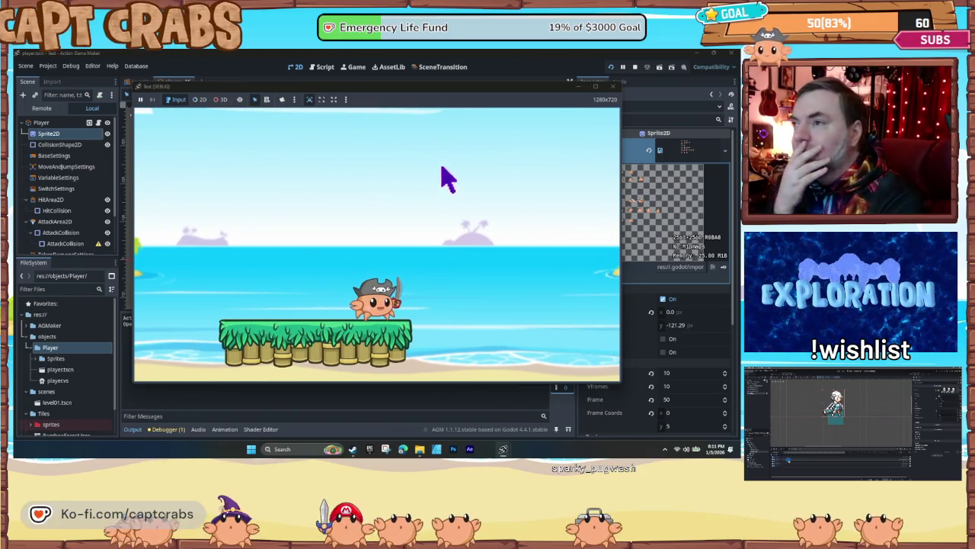
pyautogui.click(614, 86)
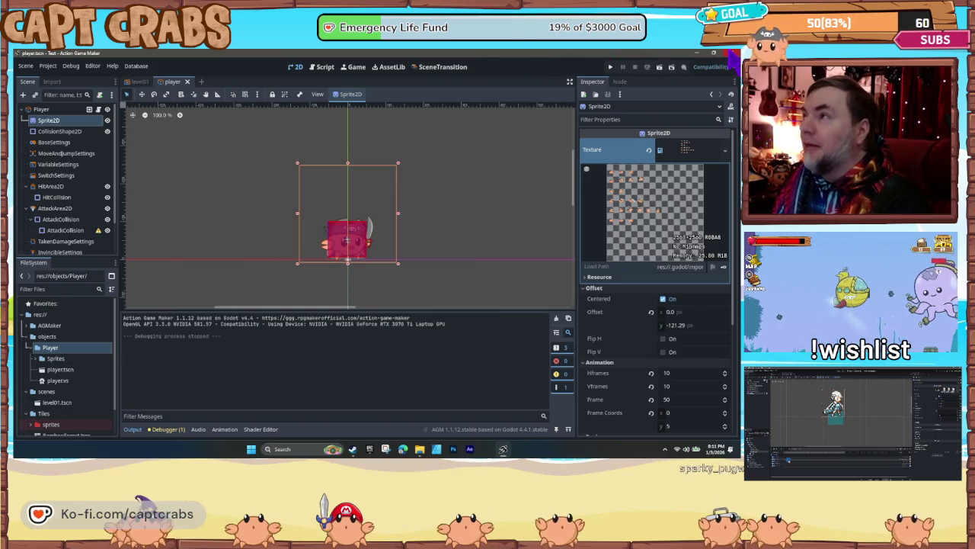
# - Launch Pixel Game Maker MV and open the 2025-12-20 Build project
pyautogui.press('F5')
pyautogui.doubleClick(636, 72)
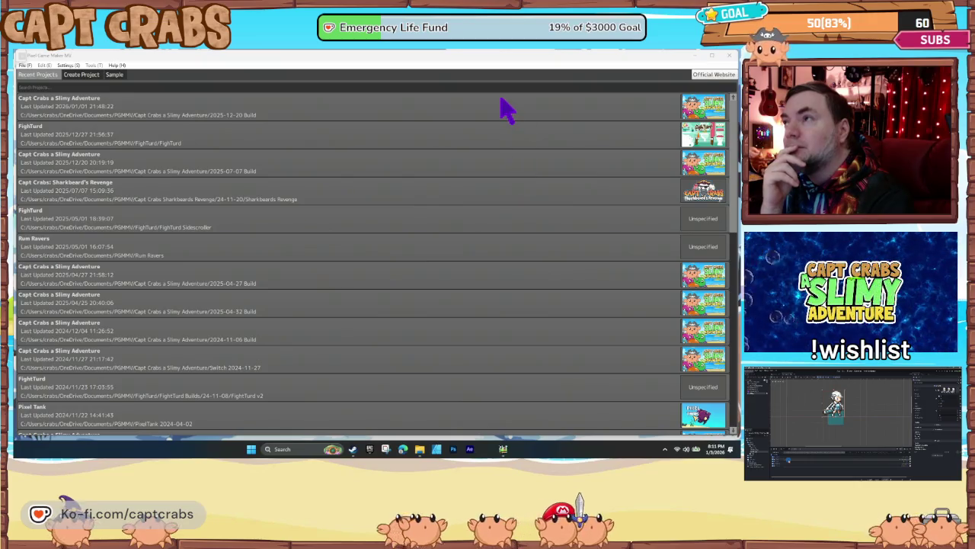
pyautogui.click(507, 110)
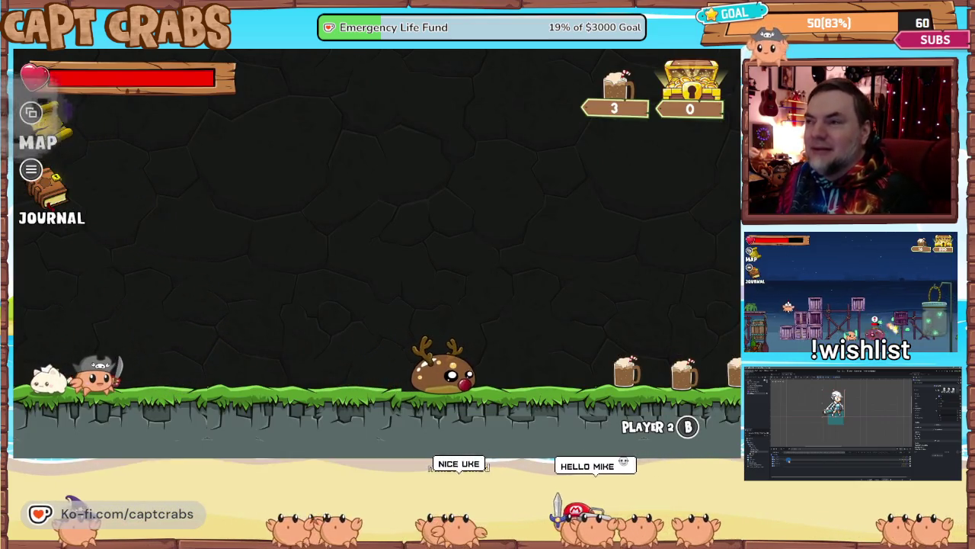
# - Run the crab right, jumping to collect mugs, then run back left
pyautogui.press('Right')
pyautogui.press('space')
pyautogui.press('space')
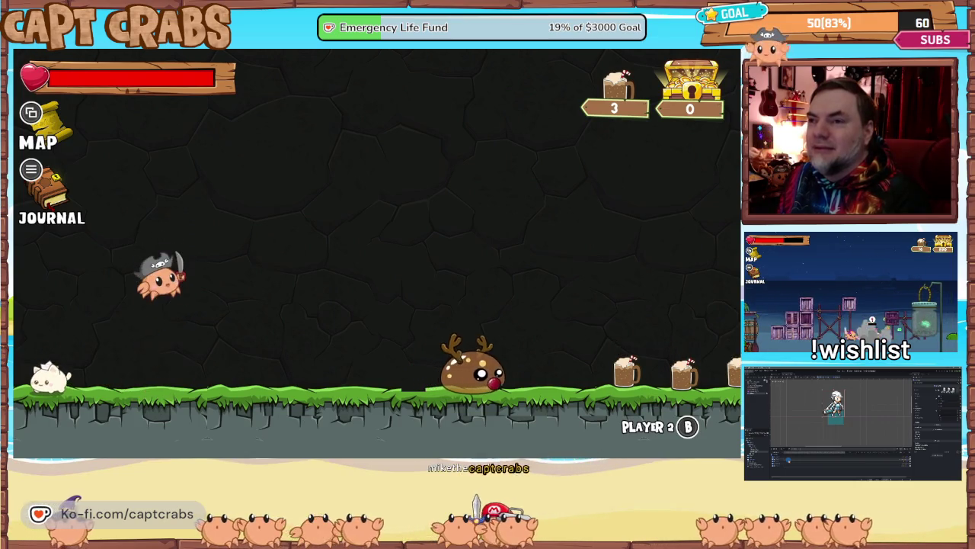
pyautogui.press('space')
pyautogui.press('Right')
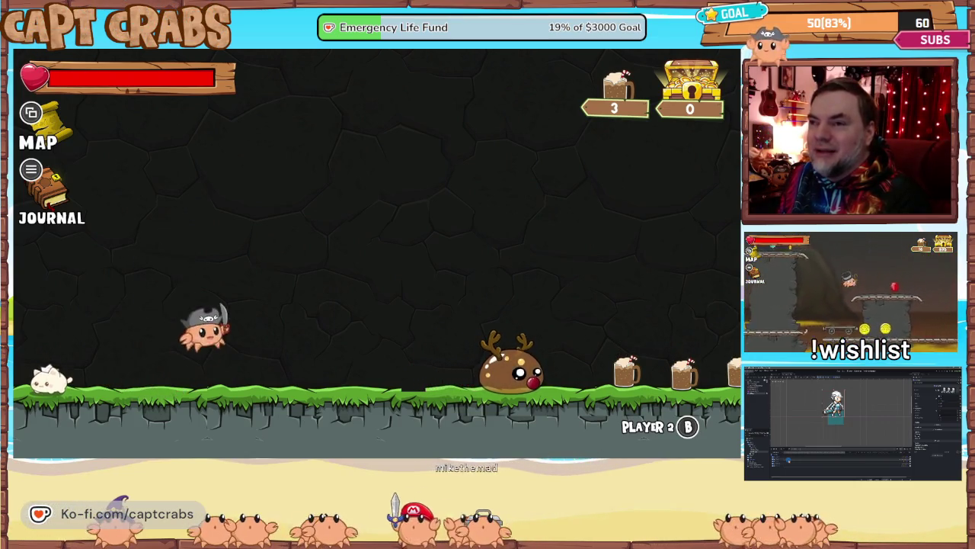
pyautogui.press('space')
pyautogui.press('Right')
pyautogui.press('space')
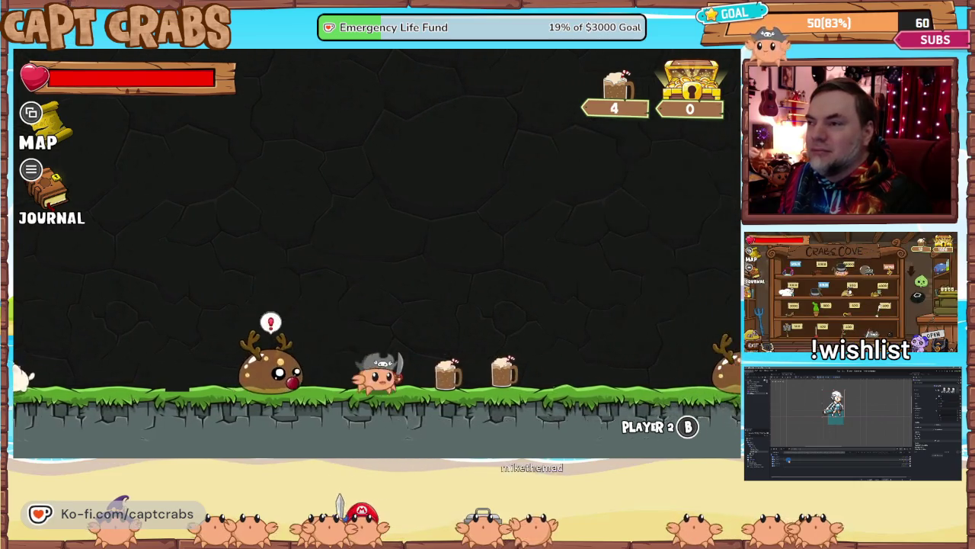
pyautogui.press('space')
pyautogui.press('Right')
pyautogui.press('space')
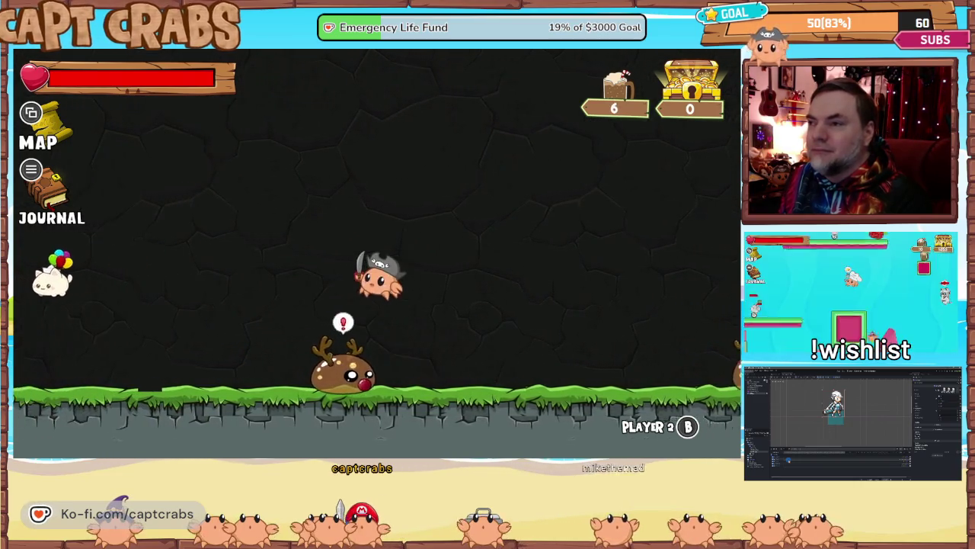
pyautogui.press('Left')
pyautogui.press('space')
pyautogui.press('space')
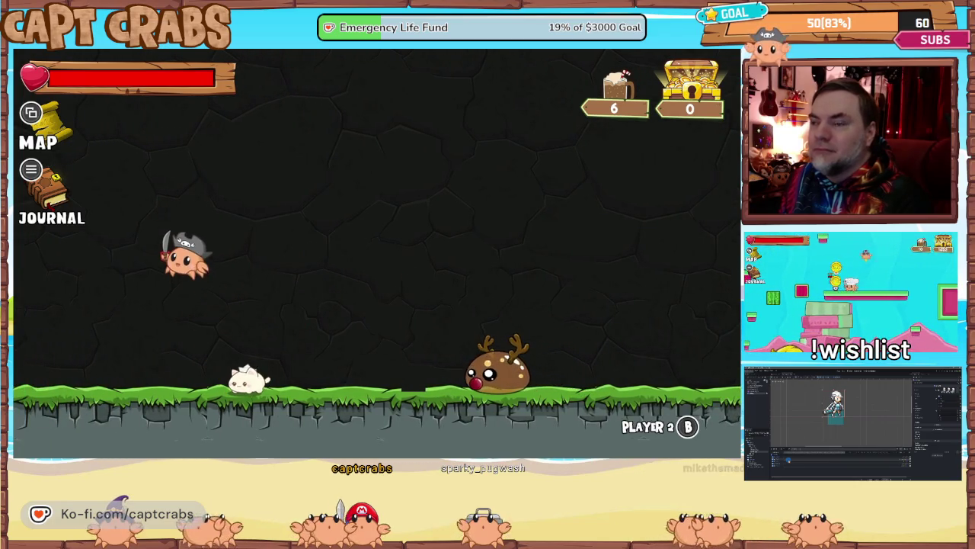
# - Compare jump height, attack the reindeer, grab its candy cane, and open the journal
pyautogui.press('space')
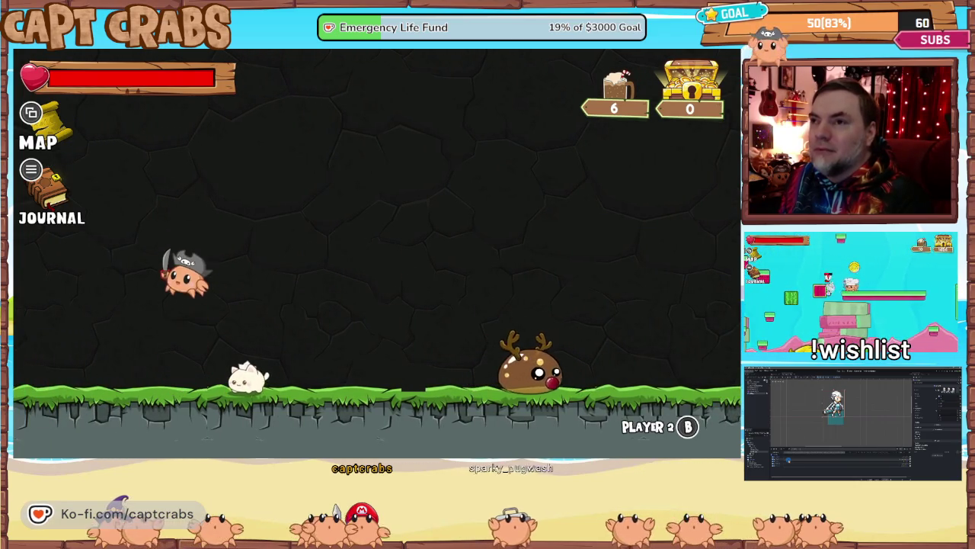
pyautogui.press('space')
pyautogui.press('Right')
pyautogui.press('space')
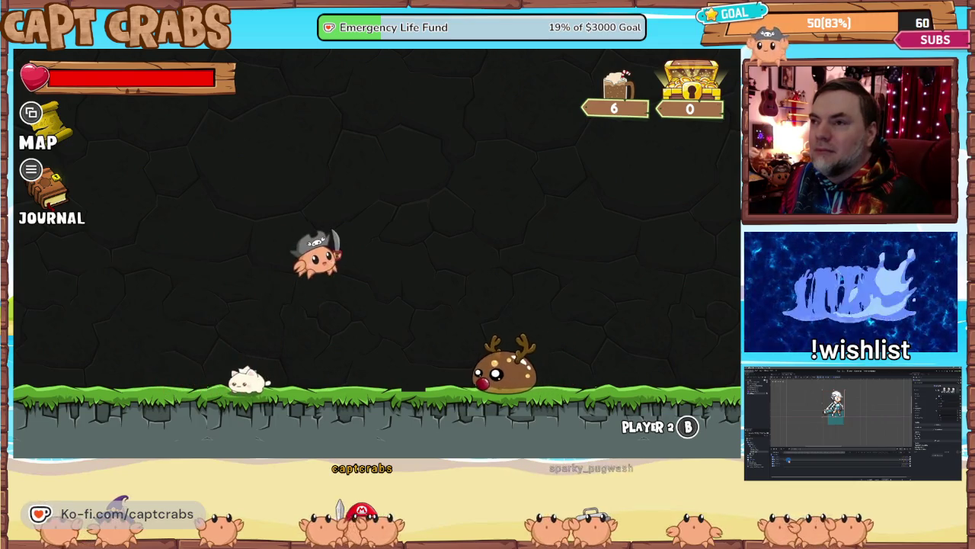
pyautogui.press('x')
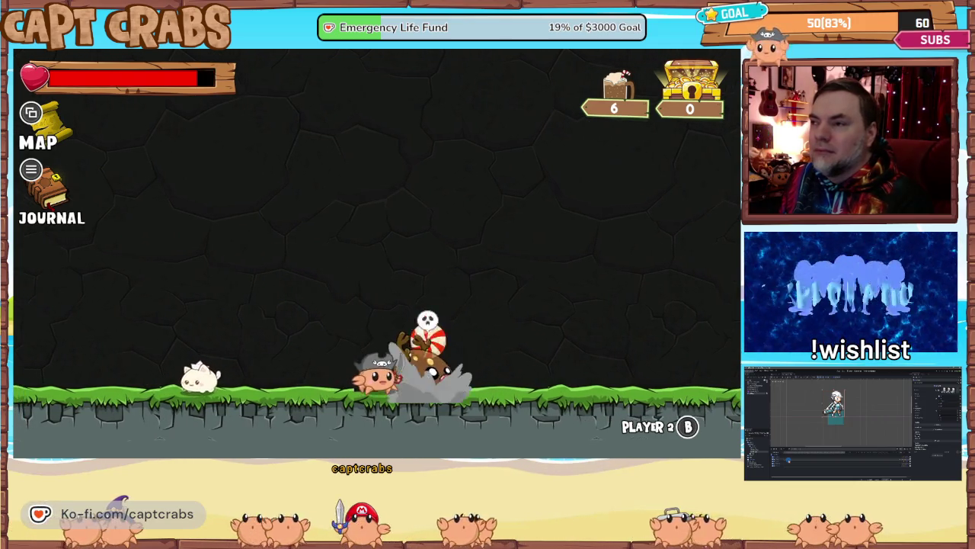
pyautogui.press('space')
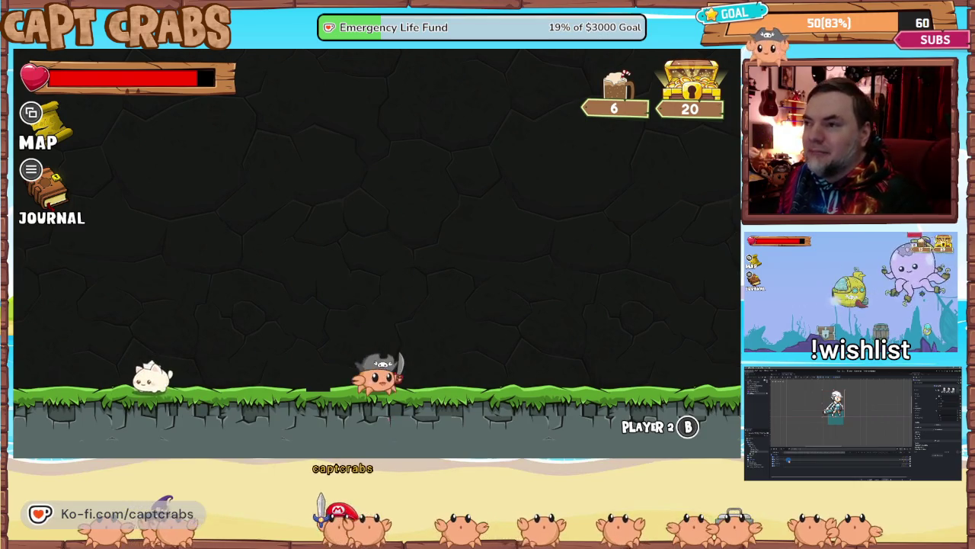
pyautogui.press('space')
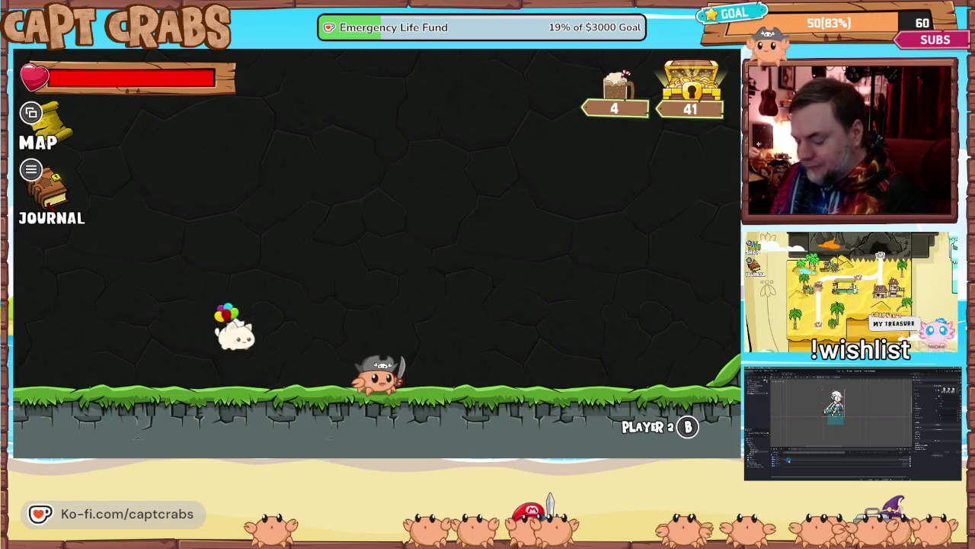
pyautogui.press('Escape')
# - Choose Exit Game from the journal's options, close the editor, and relaunch Action Game Maker
pyautogui.press('q')
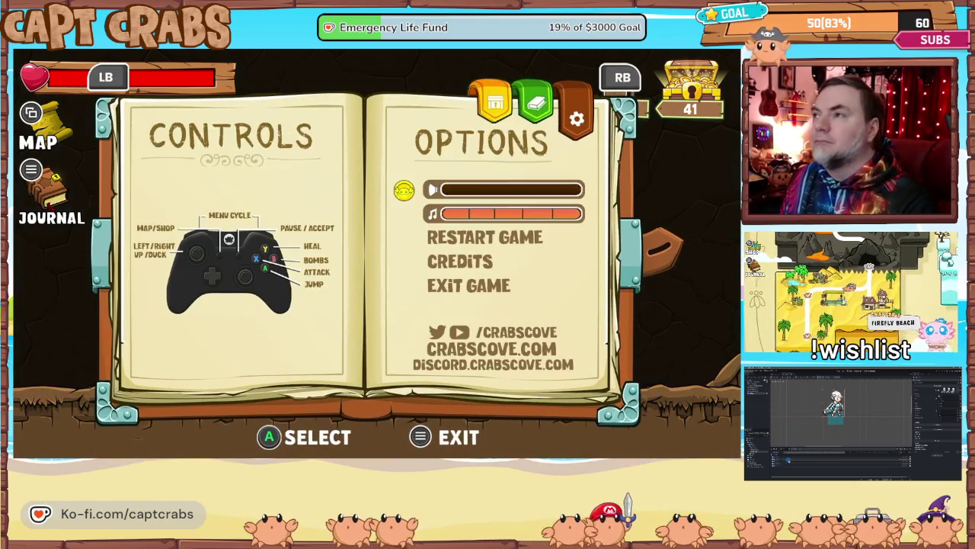
pyautogui.press('Down')
pyautogui.press('Down')
pyautogui.press('Down')
pyautogui.press('Return')
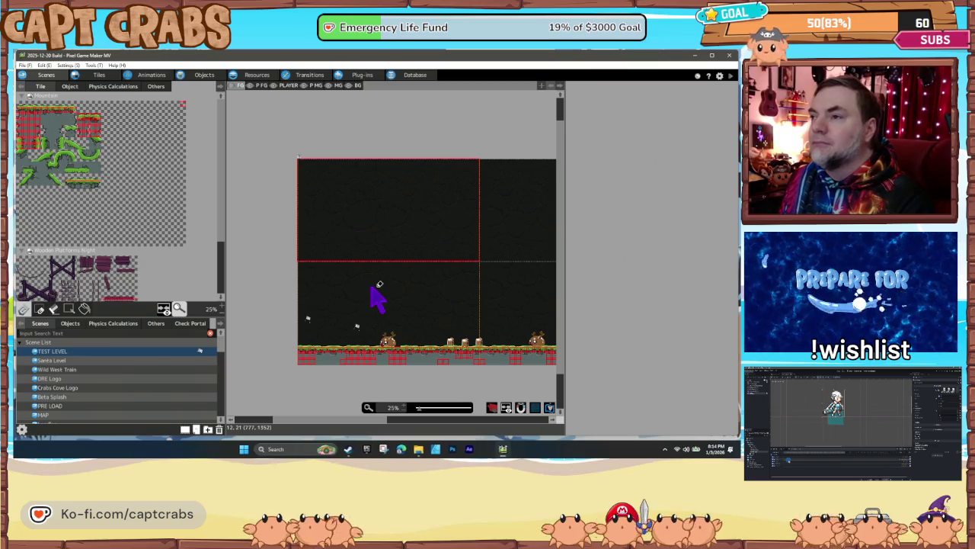
pyautogui.click(729, 56)
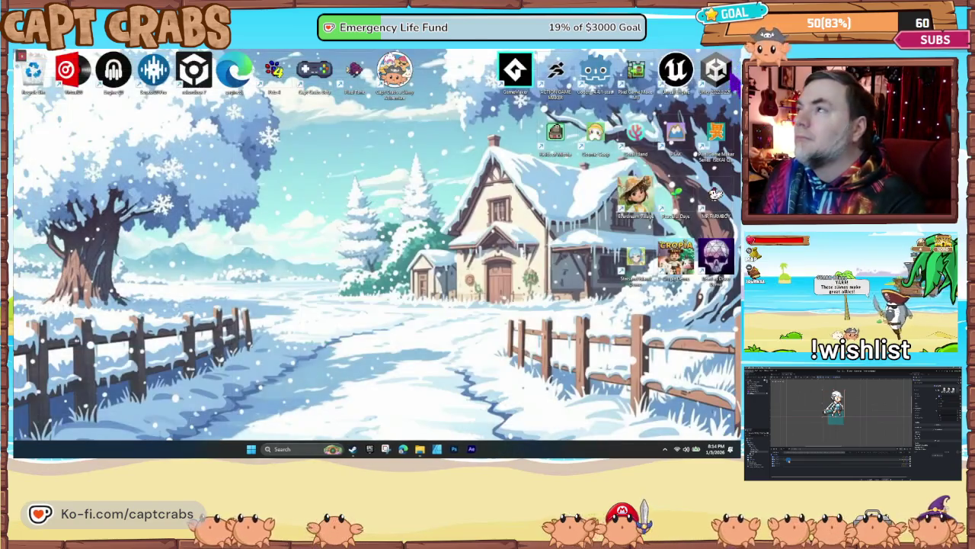
pyautogui.doubleClick(560, 70)
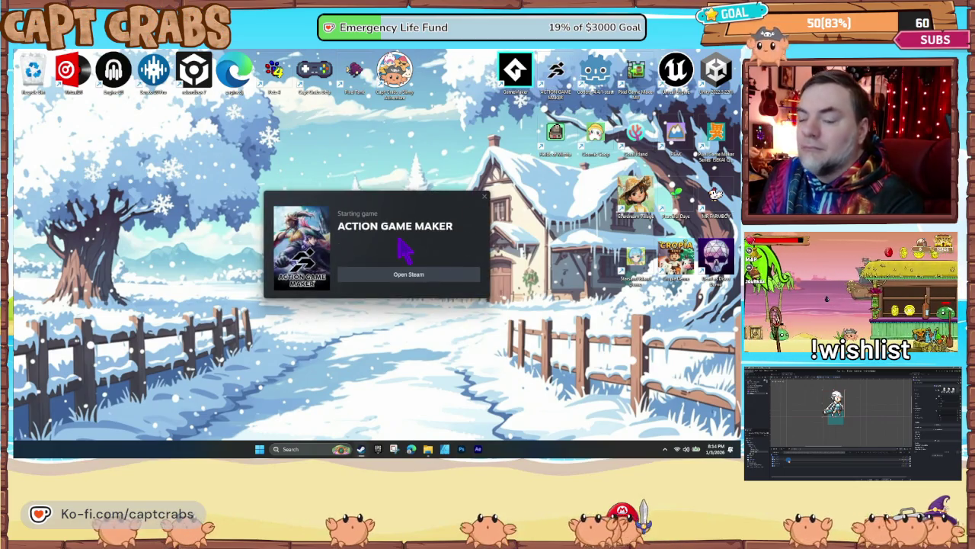